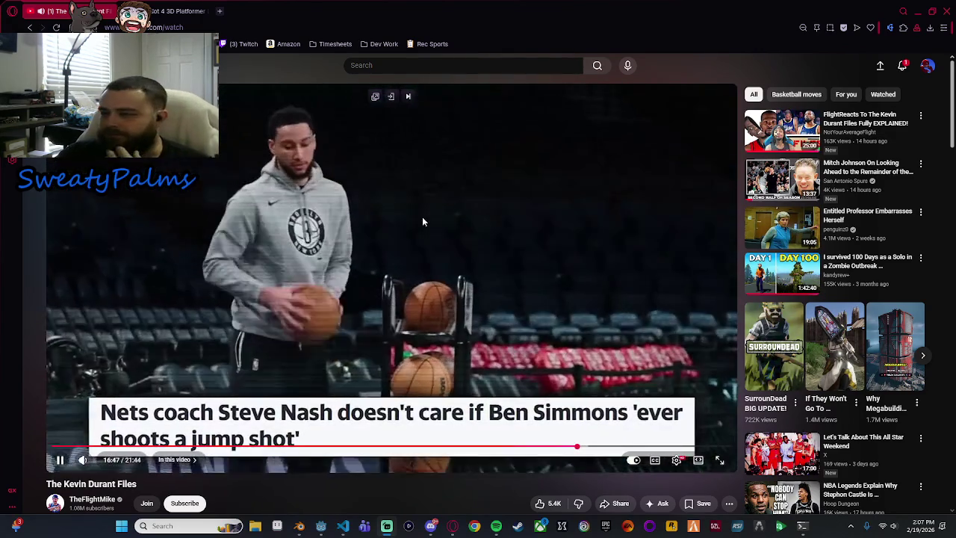
# Step: Leave the video for the YouTube home feed and close Opera GX
pyautogui.hotkey('alt', 'Left')
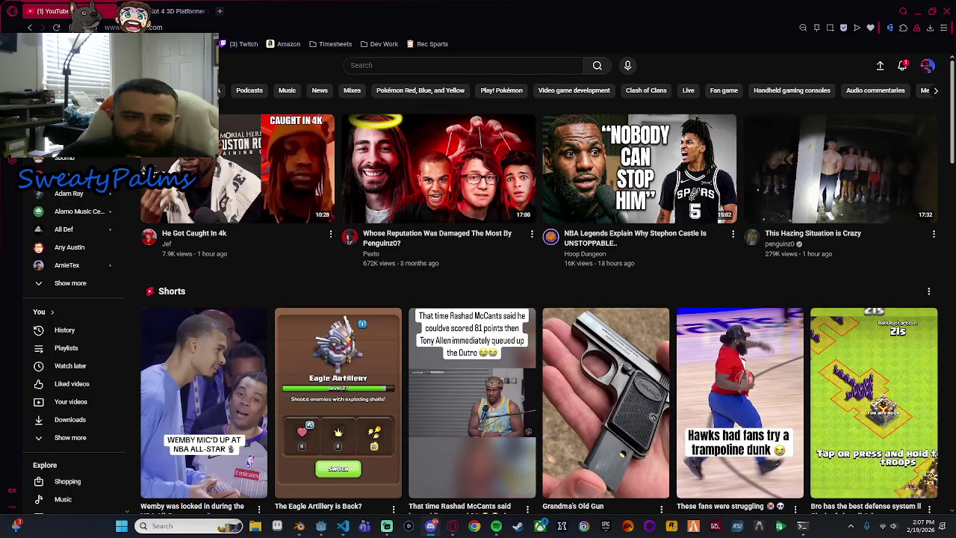
pyautogui.click(944, 11)
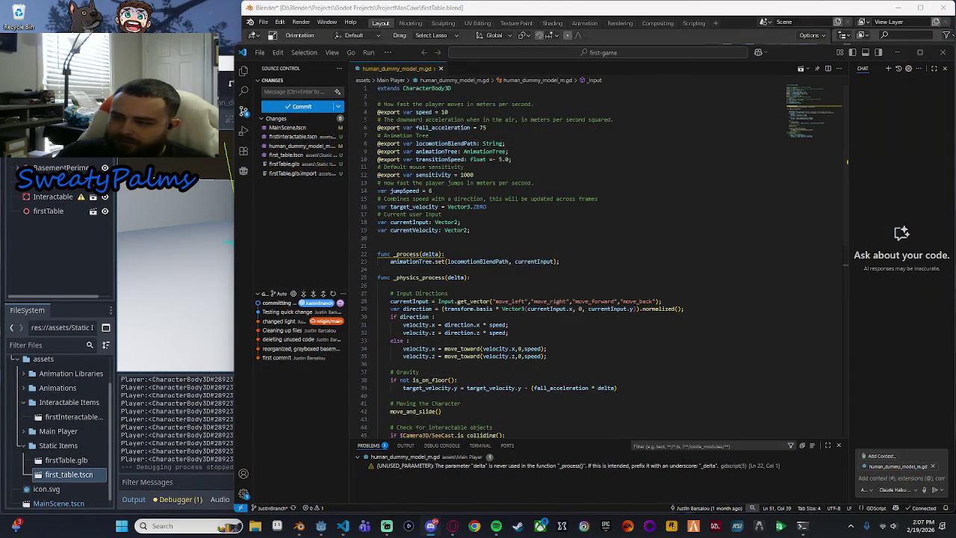
# Step: Return to Godot, run the project, walk forward with W toward the table, then stop
pyautogui.hotkey('alt', 'Tab')
pyautogui.click(776, 4)
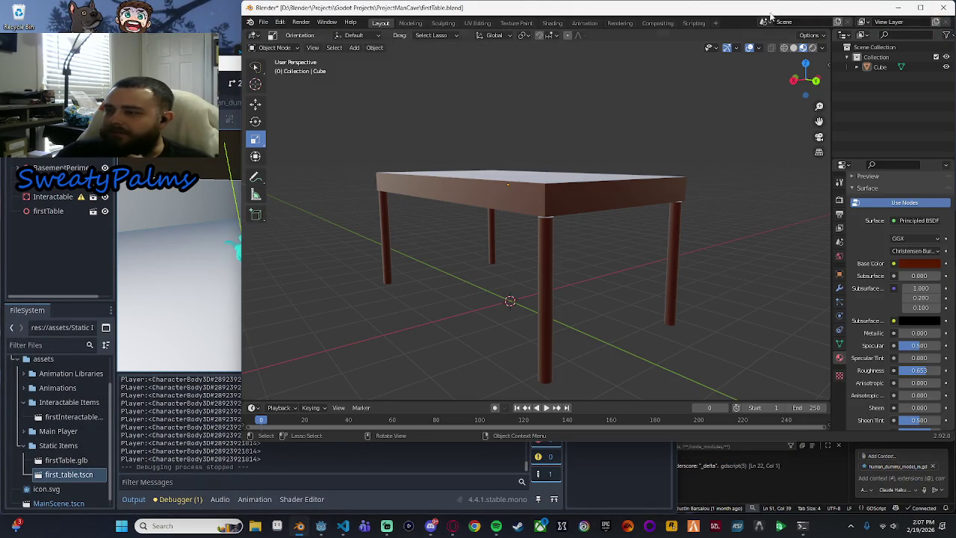
pyautogui.hotkey('alt', 'Tab')
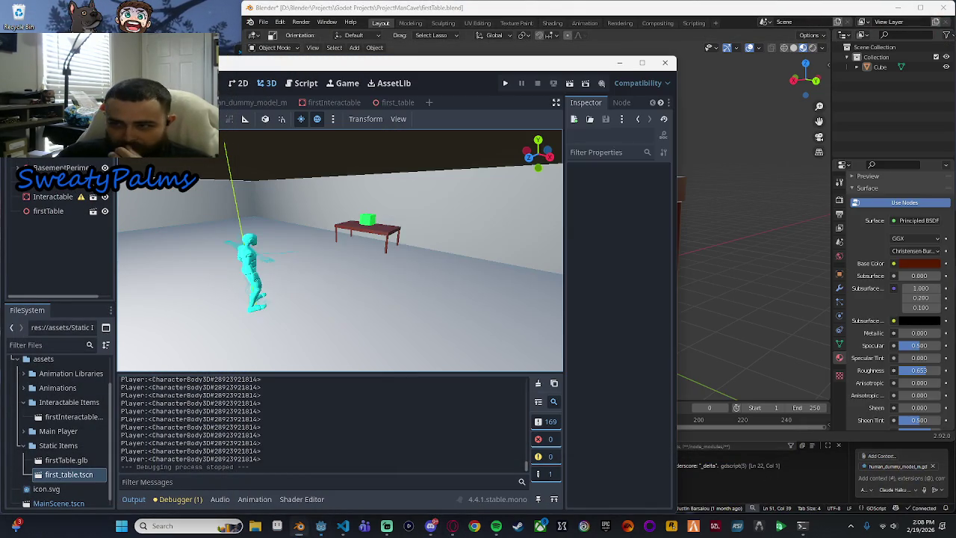
pyautogui.click(504, 85)
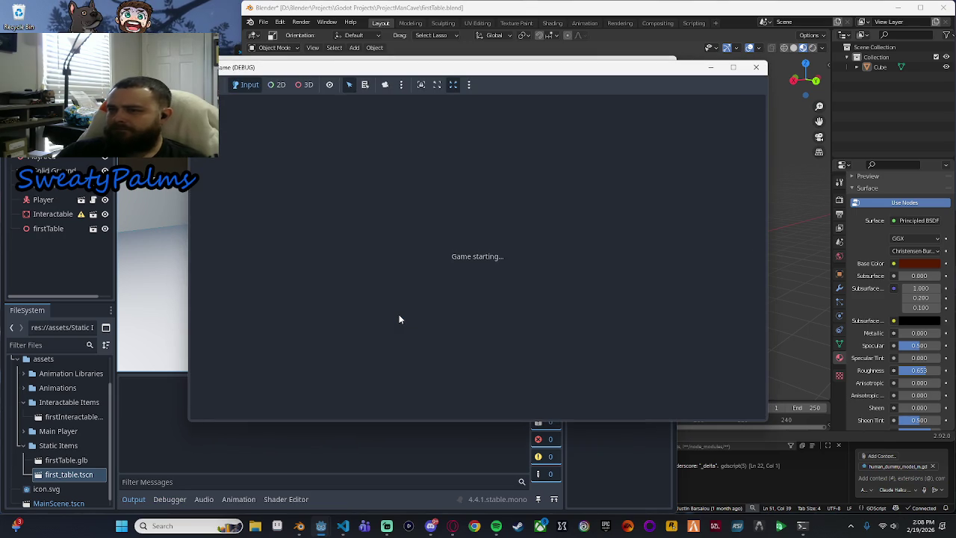
pyautogui.press('w')
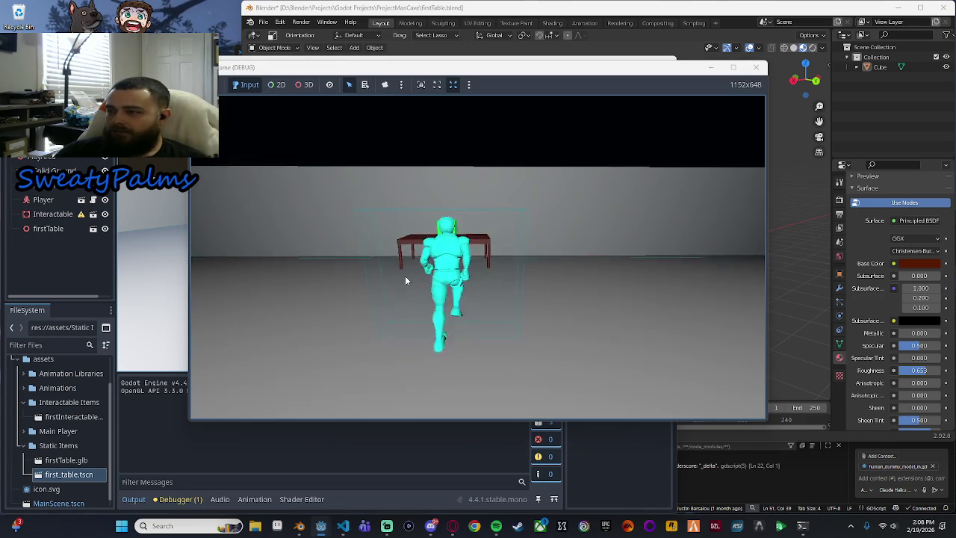
pyautogui.click(755, 67)
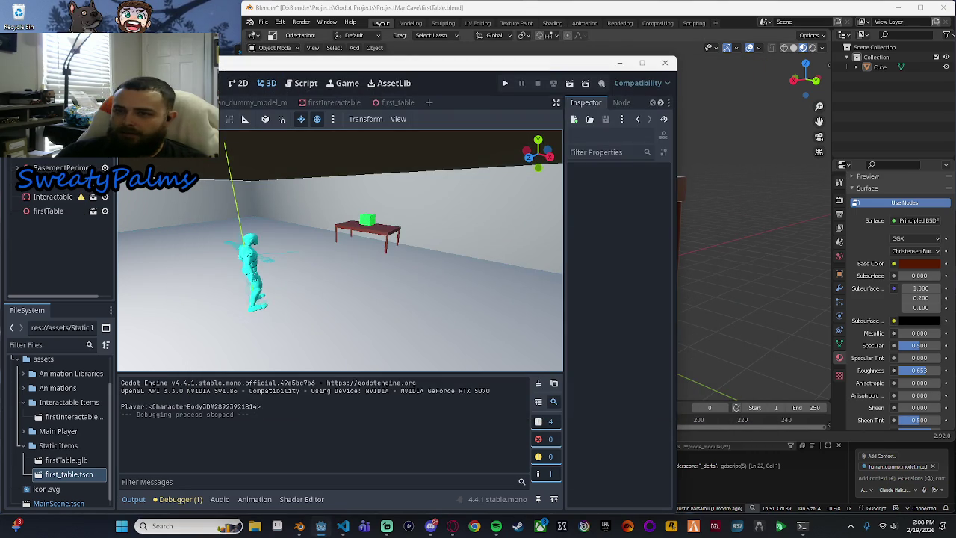
# Step: Drag Interactable under firstTable, undoing an accidental table move
pyautogui.click(54, 197)
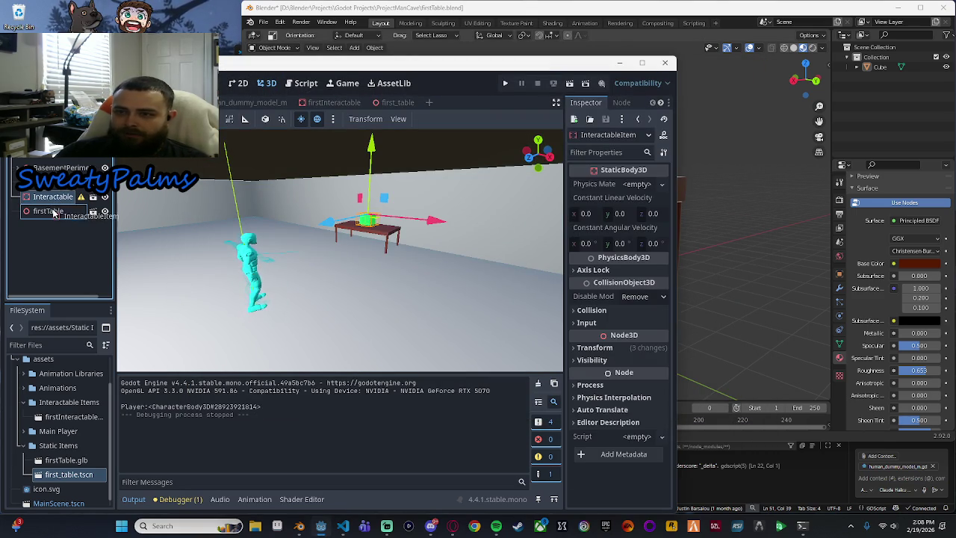
pyautogui.moveTo(53, 214); pyautogui.dragTo(53, 217)
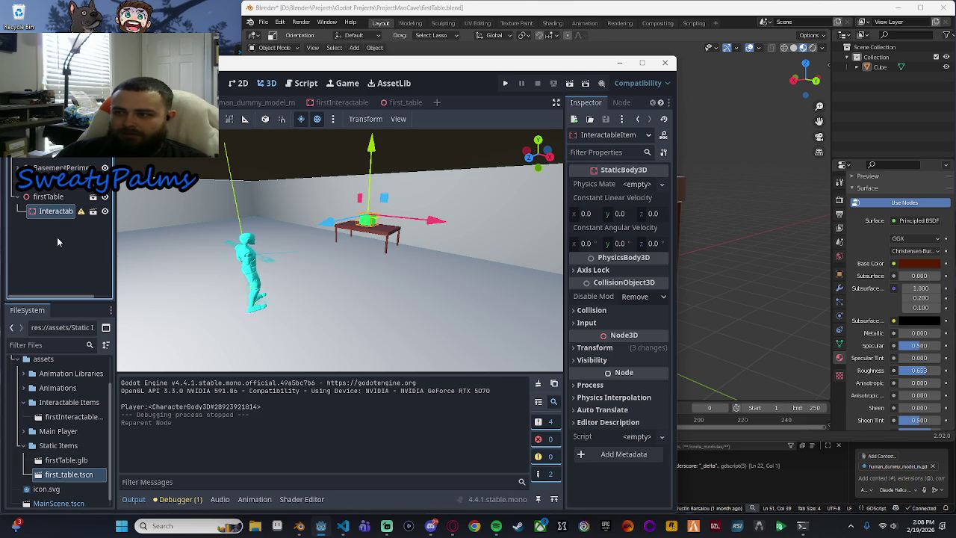
pyautogui.click(57, 237)
pyautogui.click(48, 196)
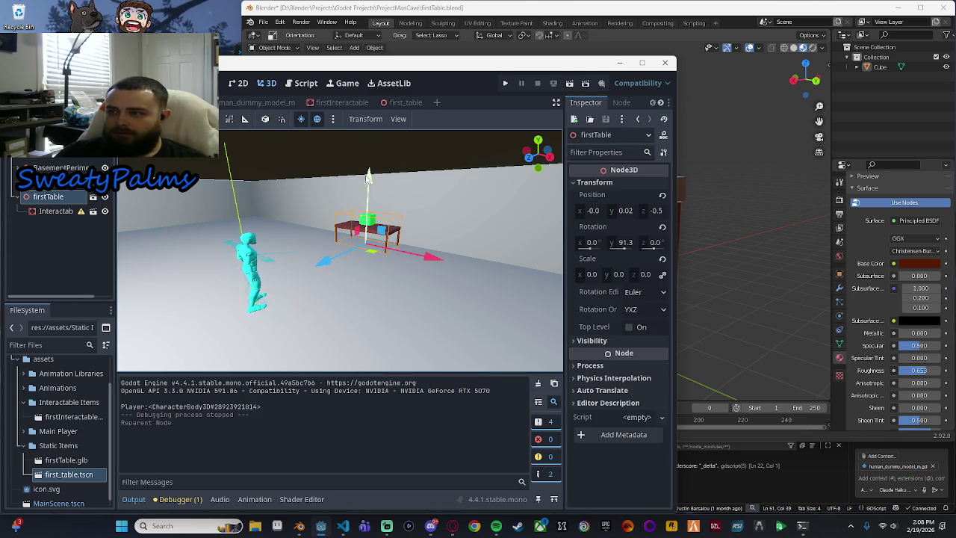
pyautogui.moveTo(367, 177); pyautogui.dragTo(368, 158)
pyautogui.hotkey('ctrl', 'z')
pyautogui.click(383, 269)
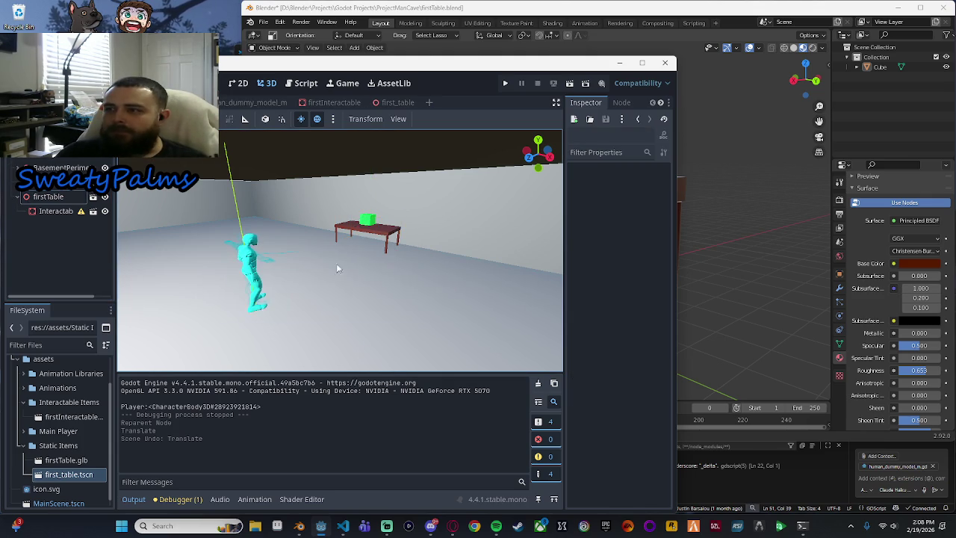
# Step: Save the scene and switch through the scene tabs to first_table
pyautogui.click(276, 103)
pyautogui.hotkey('ctrl', 's')
pyautogui.click(329, 103)
pyautogui.click(394, 104)
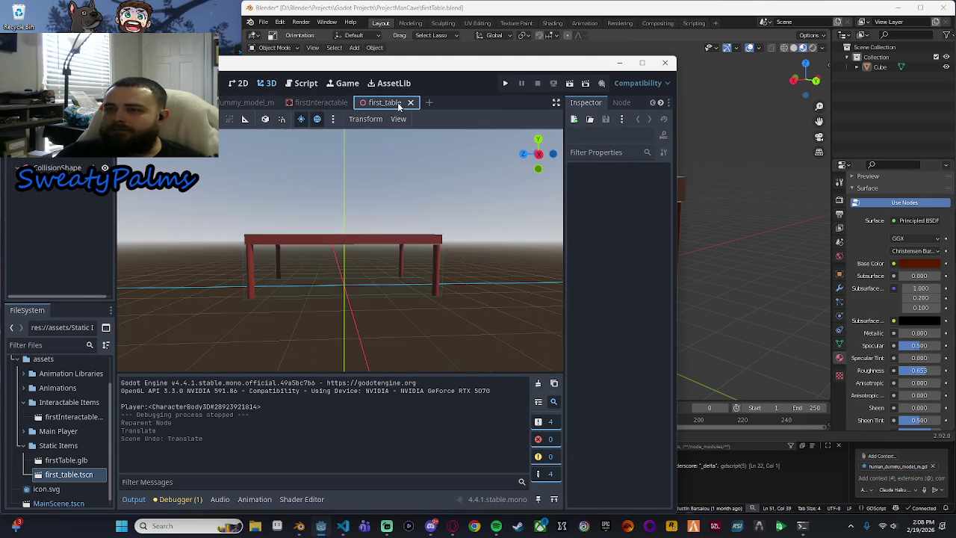
# Step: In first_table, select the Cube mesh, read and dismiss the CollisionShape warning, then right-click firstTable
pyautogui.click(322, 104)
pyautogui.click(393, 103)
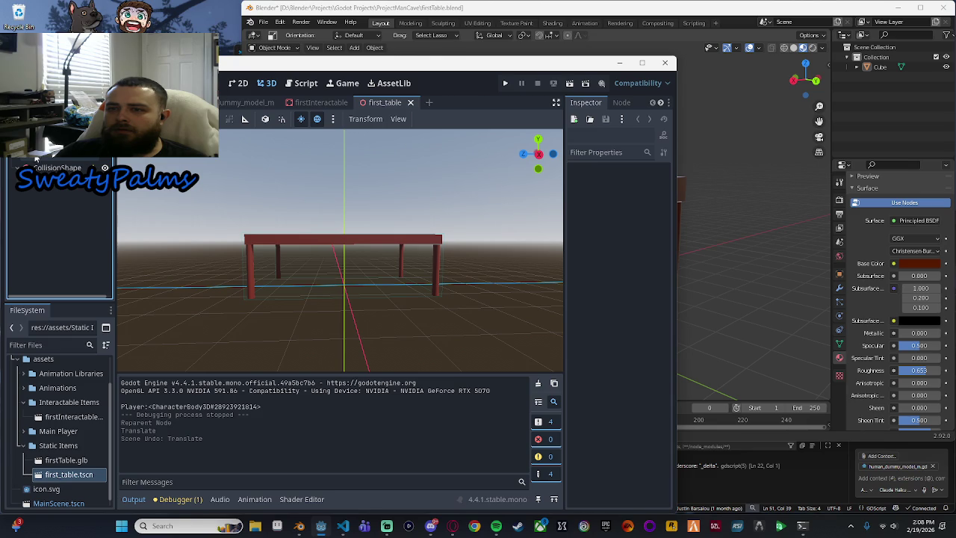
pyautogui.click(54, 157)
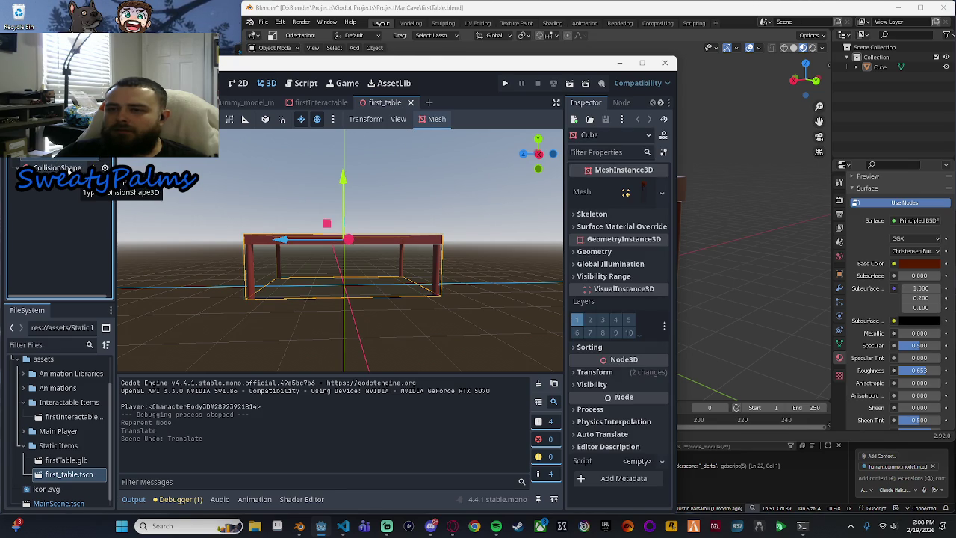
pyautogui.click(105, 167)
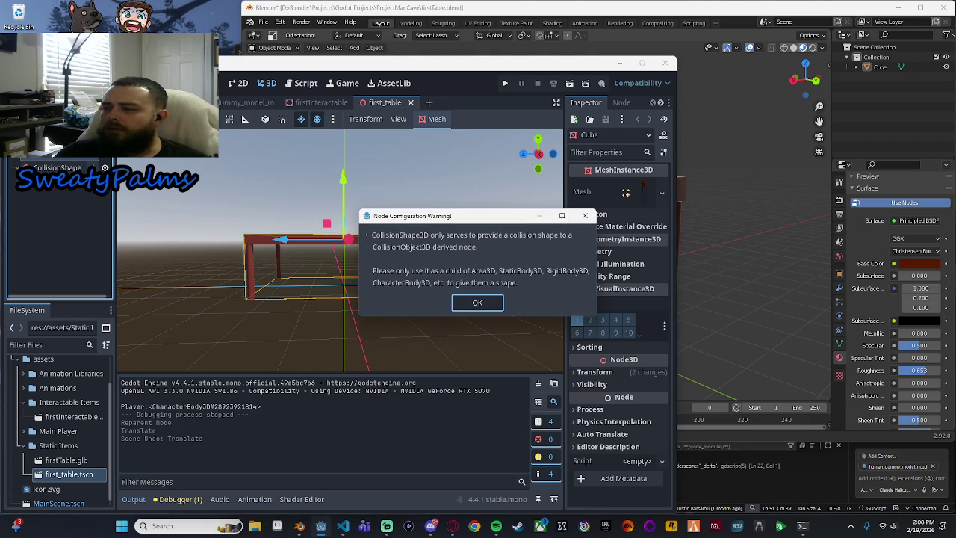
pyautogui.click(476, 305)
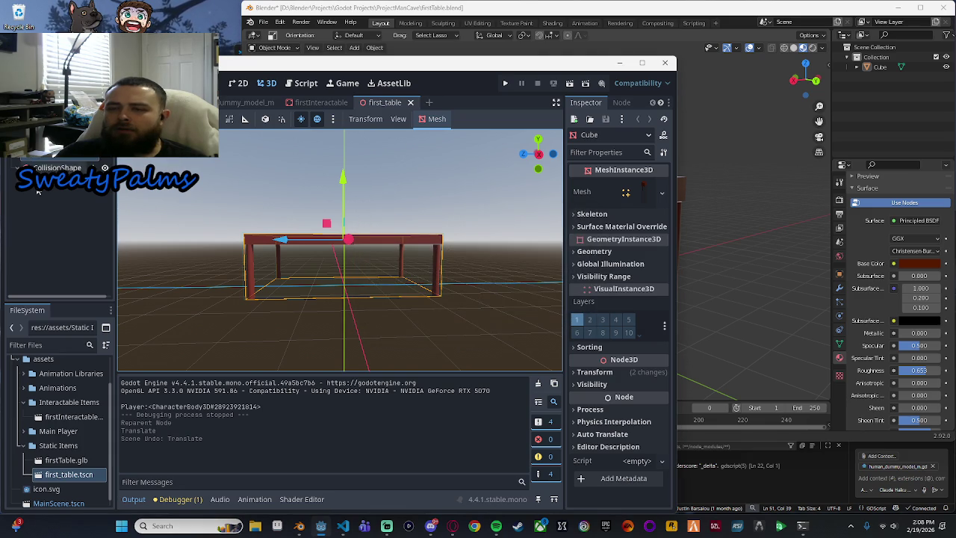
pyautogui.rightClick(64, 158)
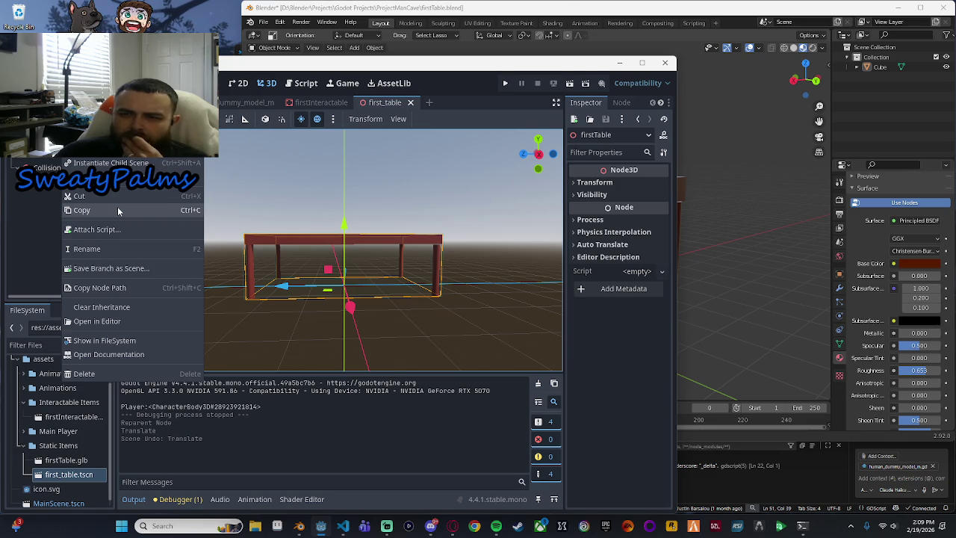
# Step: Look through the context menus of the Cube and firstTable nodes
pyautogui.press('Escape')
pyautogui.rightClick(23, 146)
pyautogui.rightClick(39, 160)
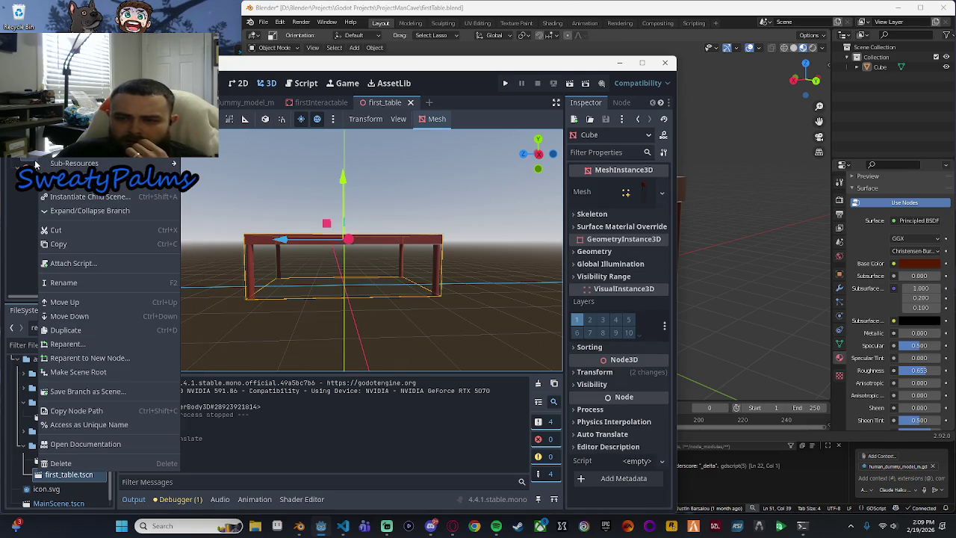
pyautogui.rightClick(39, 162)
pyautogui.rightClick(40, 160)
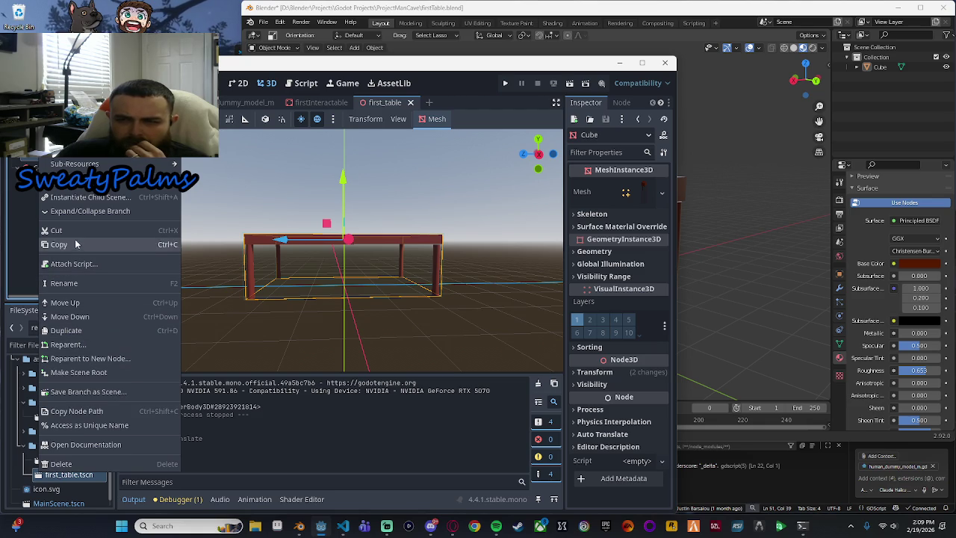
pyautogui.click(75, 167)
pyautogui.rightClick(36, 157)
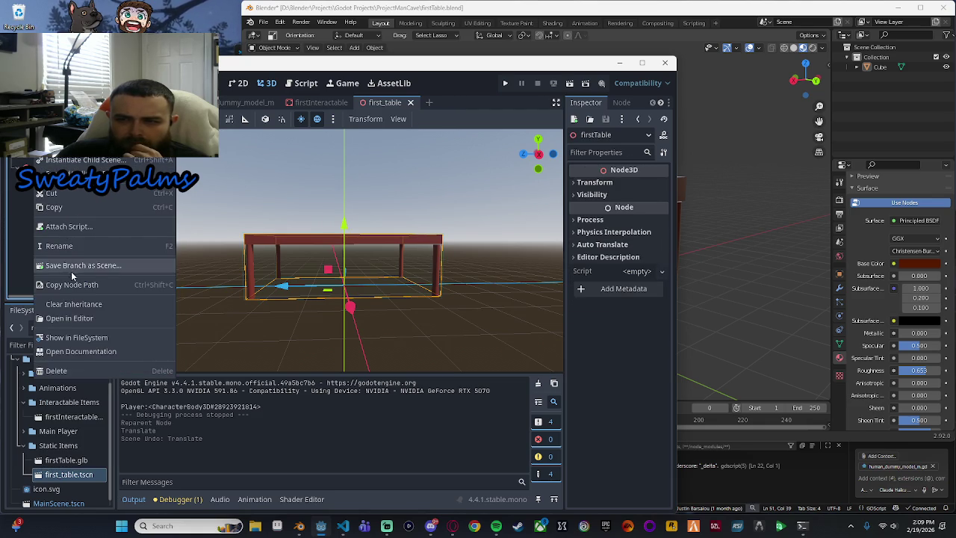
pyautogui.click(15, 239)
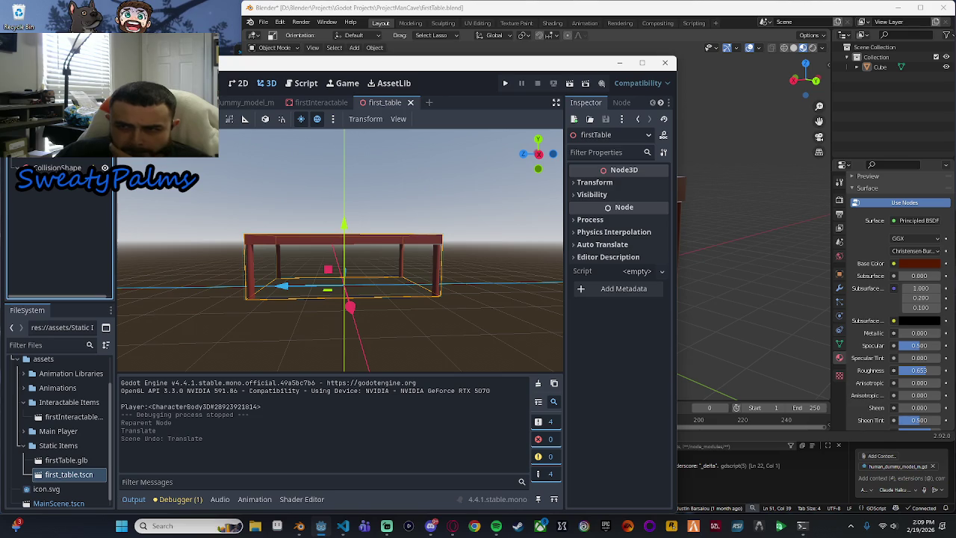
# Step: Toggle visibility of the table mesh and collision shape to compare the meshes
pyautogui.click(109, 101)
pyautogui.click(110, 101)
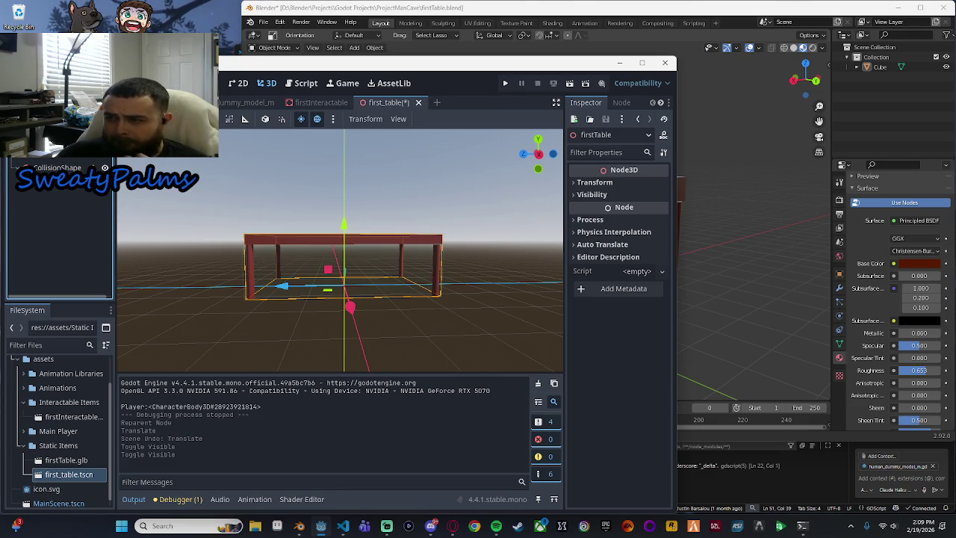
pyautogui.click(110, 100)
pyautogui.click(110, 101)
pyautogui.click(106, 162)
pyautogui.click(106, 161)
pyautogui.click(104, 168)
pyautogui.click(104, 167)
pyautogui.click(105, 167)
pyautogui.click(104, 168)
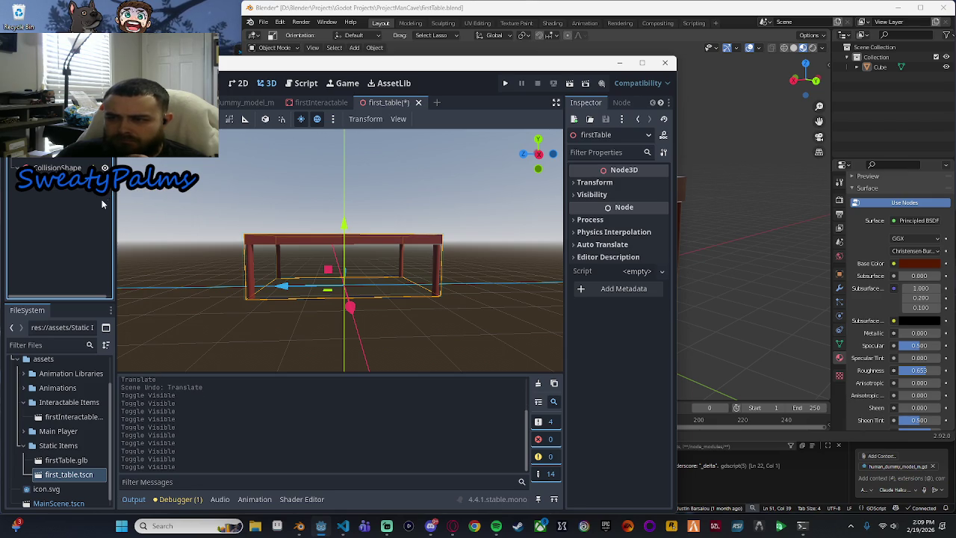
# Step: Delete the MeshInstance3D node and confirm, then check the collision shape's warning
pyautogui.click(104, 167)
pyautogui.click(105, 167)
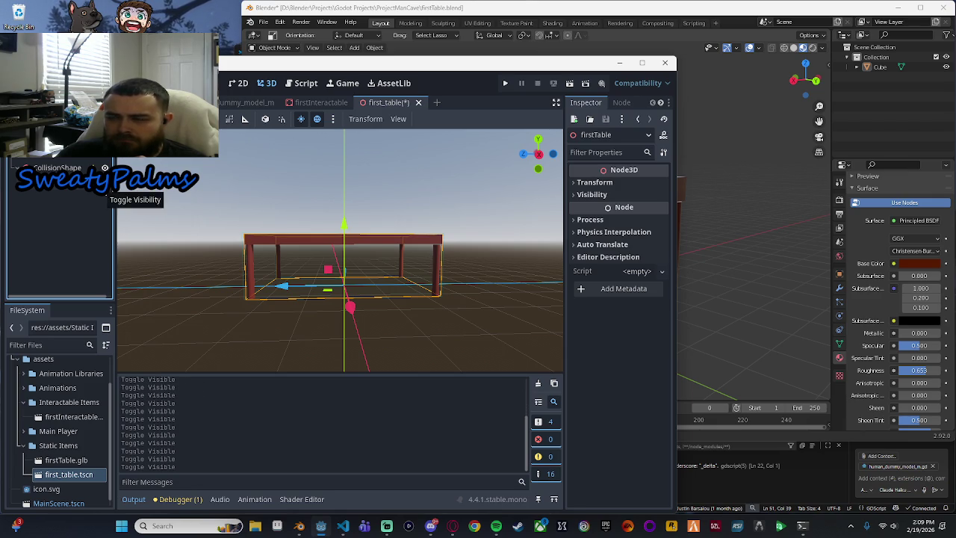
pyautogui.click(65, 191)
pyautogui.press('Delete')
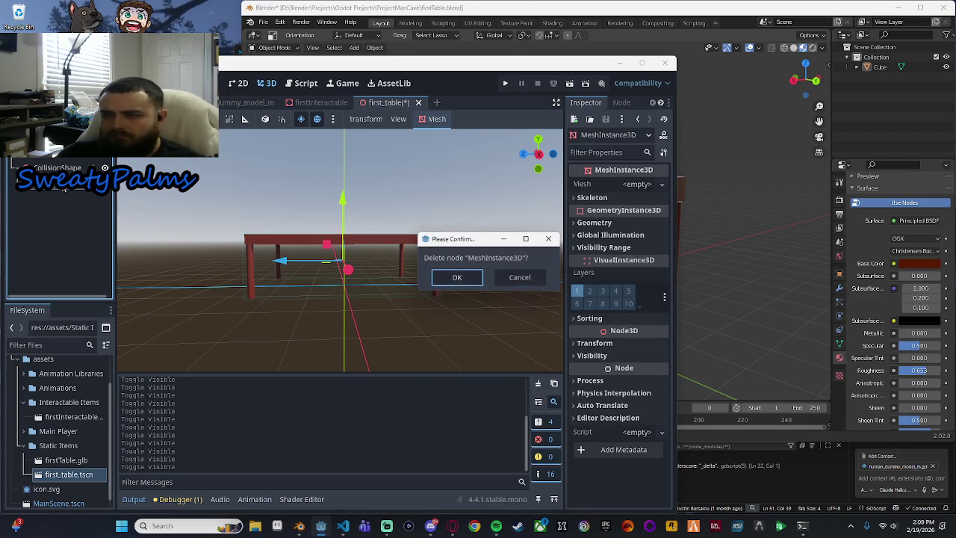
pyautogui.click(456, 278)
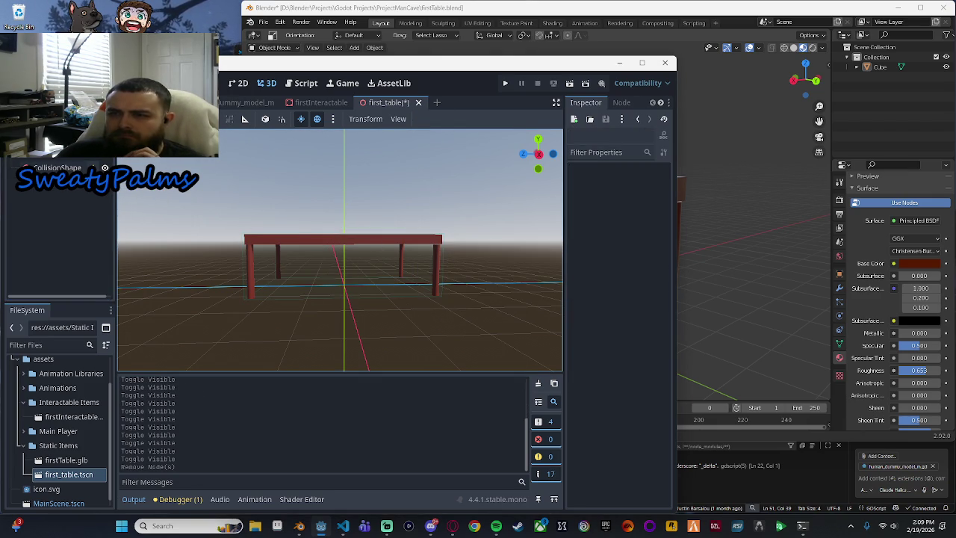
pyautogui.click(92, 167)
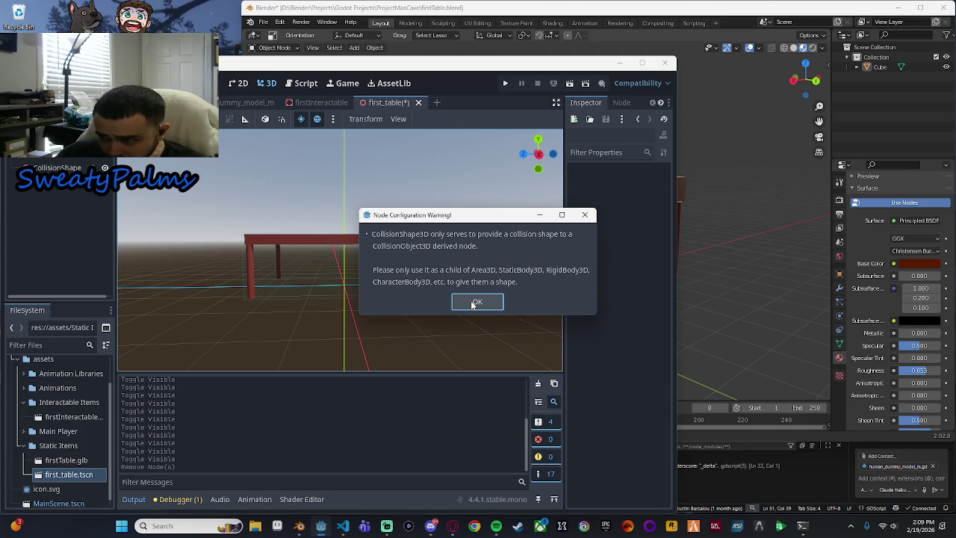
pyautogui.click(472, 304)
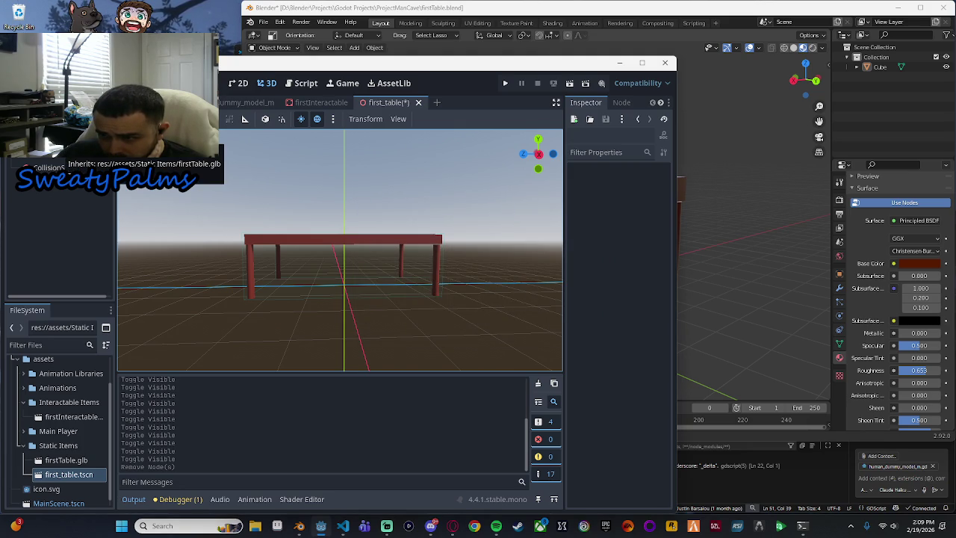
pyautogui.click(322, 104)
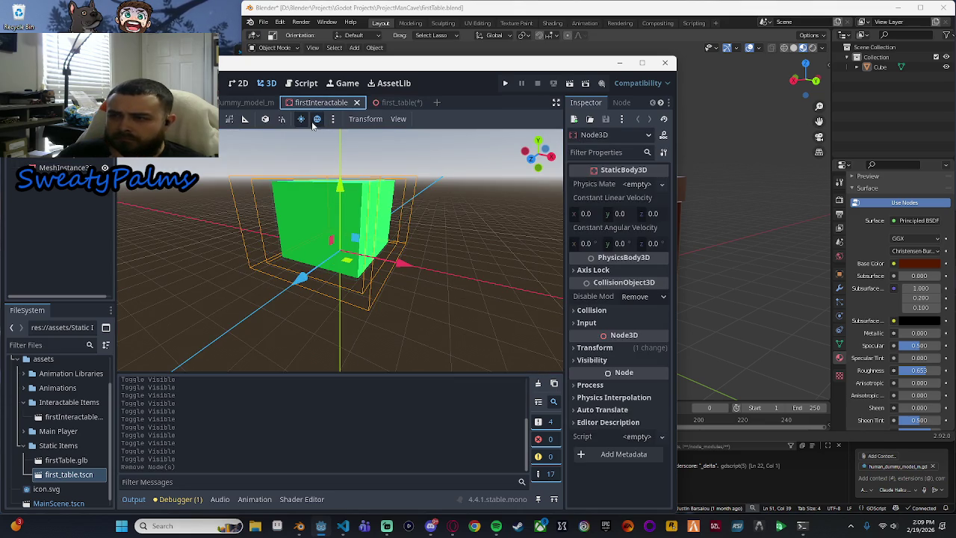
pyautogui.click(91, 162)
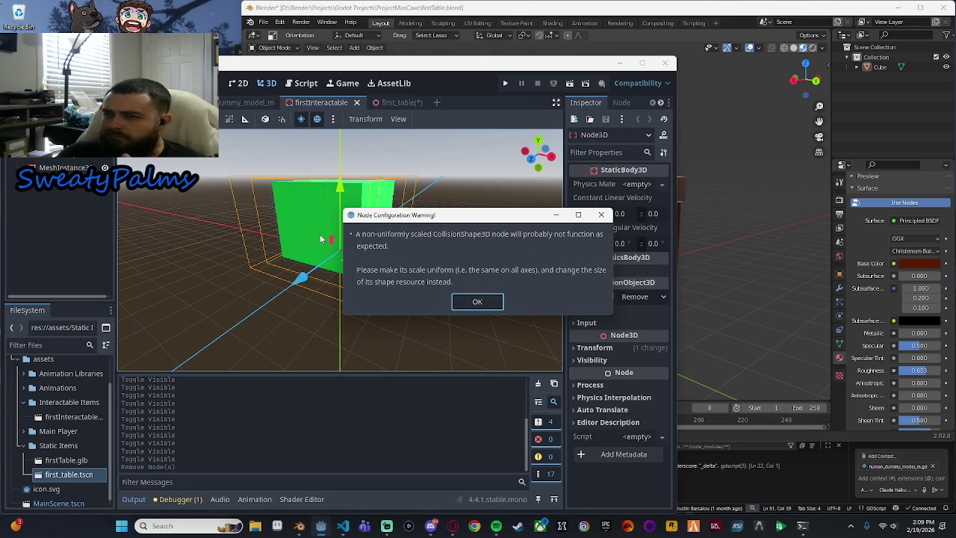
pyautogui.press('Return')
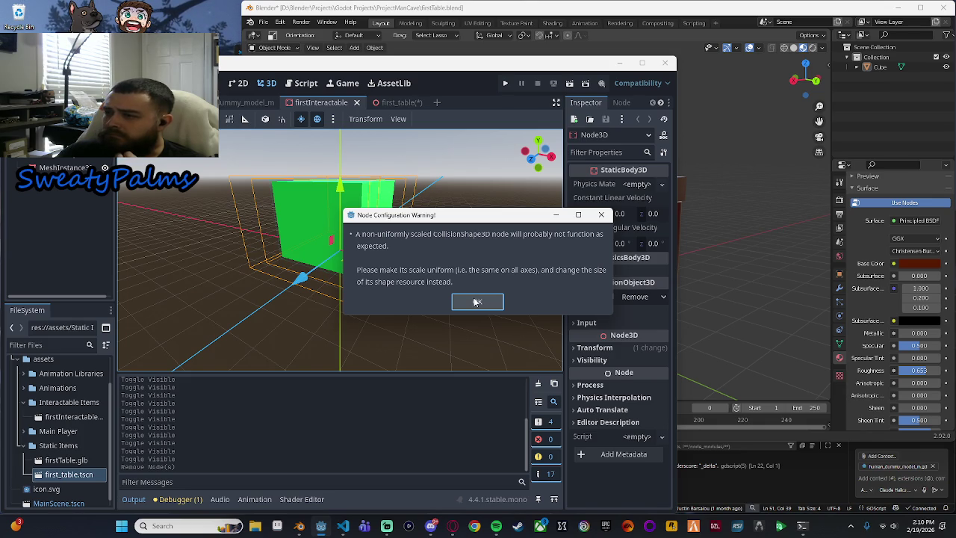
pyautogui.click(475, 302)
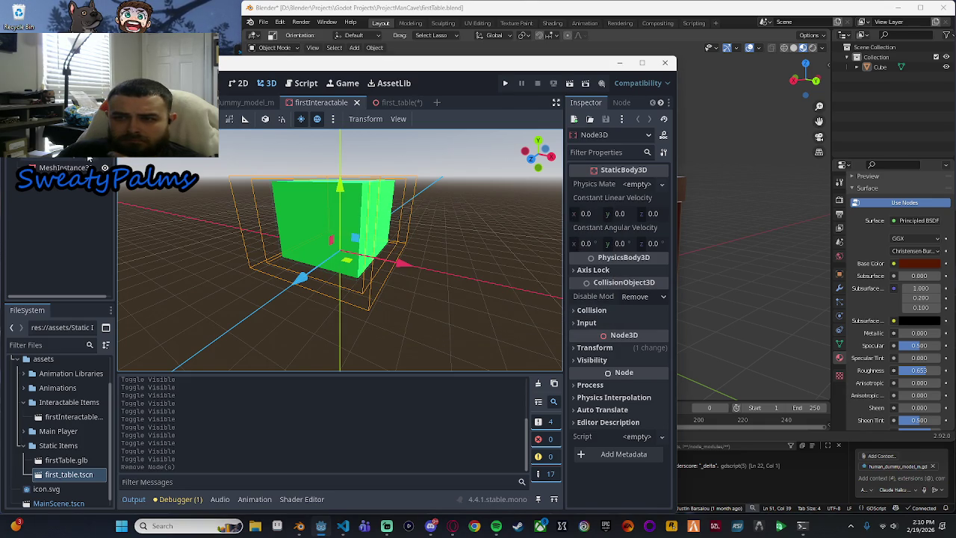
pyautogui.moveTo(93, 159)
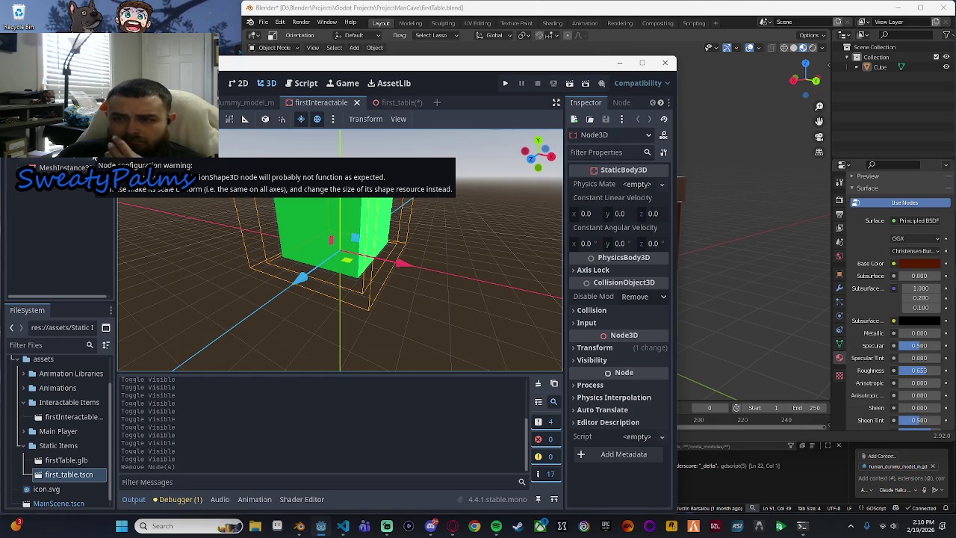
pyautogui.click(94, 158)
pyautogui.press('Return')
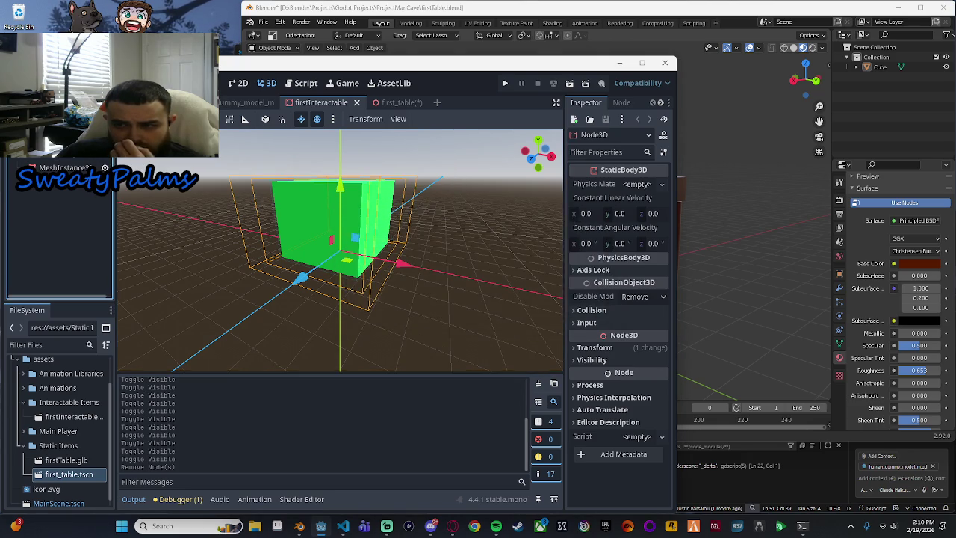
# Step: Dismiss the non-uniform scale warning and move from first_table back to the main level
pyautogui.click(104, 167)
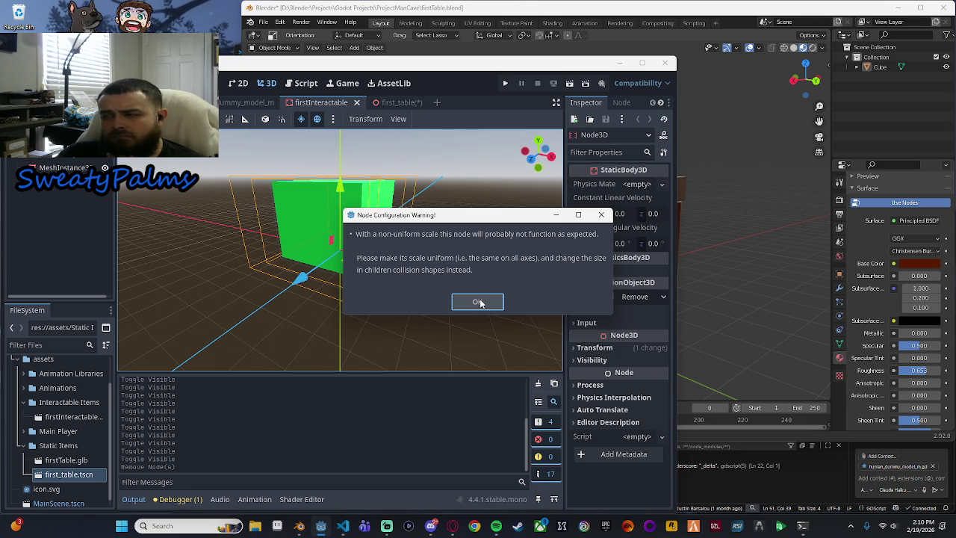
pyautogui.click(478, 302)
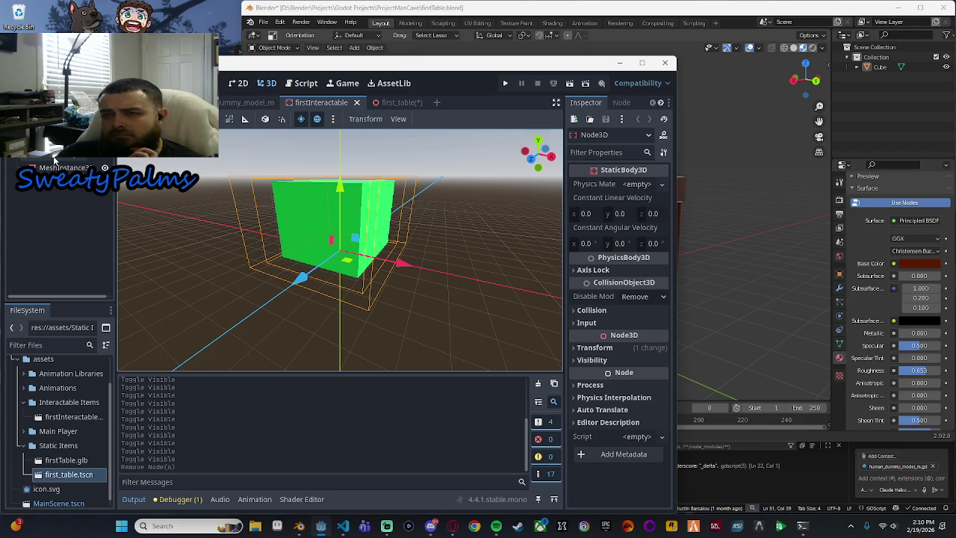
pyautogui.click(407, 102)
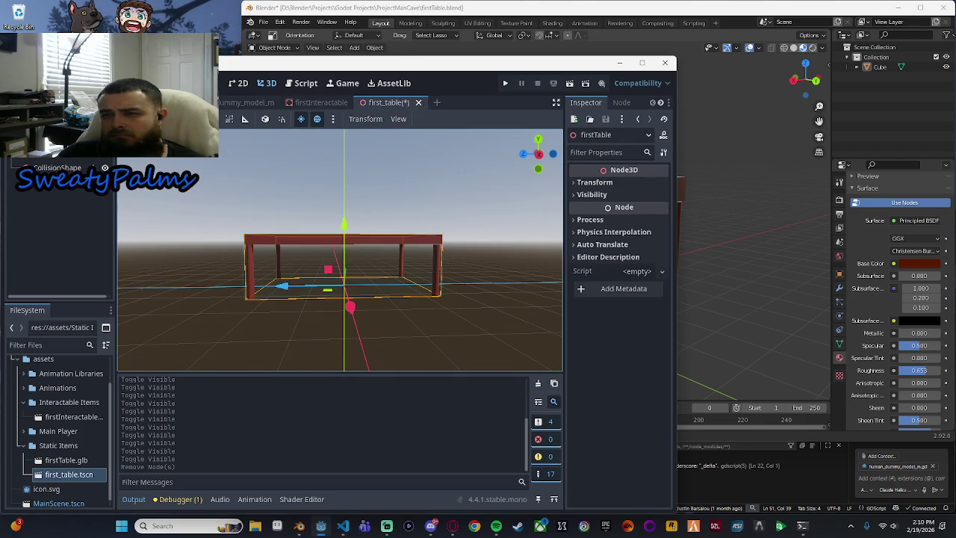
pyautogui.hotkey('ctrl', 'shift', 'Tab')
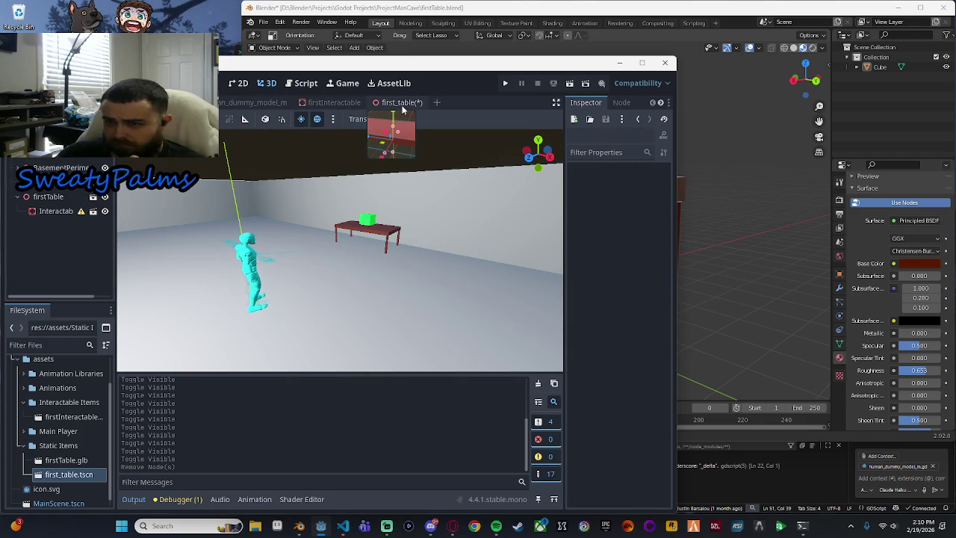
# Step: Collapse firstTable, inspect Solid Ground, TerrainCollision and TerrainMesh, then right-click the root node
pyautogui.click(17, 199)
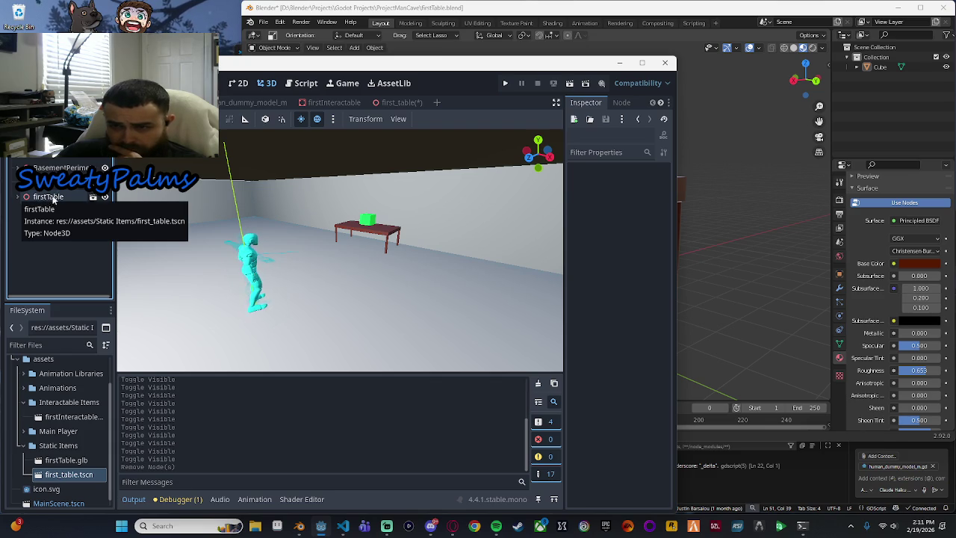
pyautogui.click(65, 159)
pyautogui.scroll(2, 30, 179)
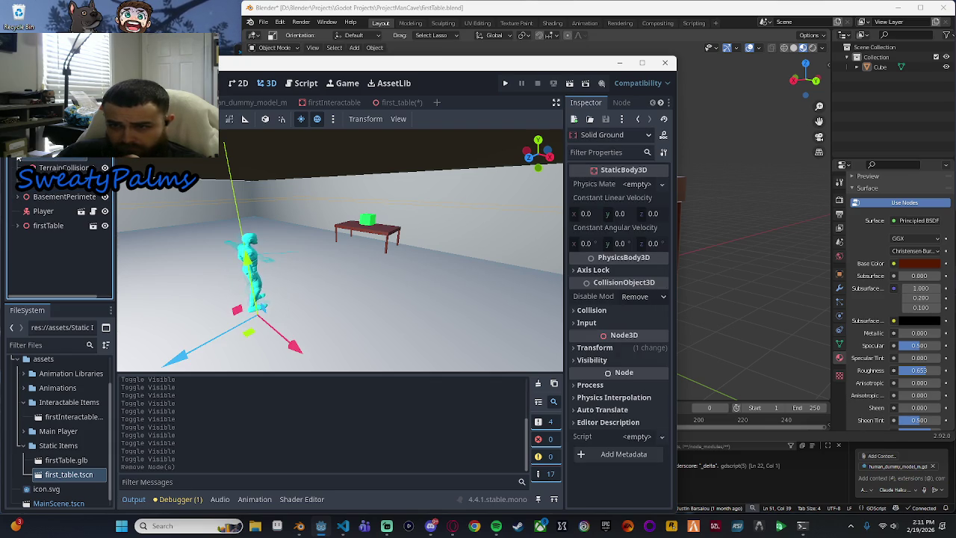
pyautogui.click(64, 168)
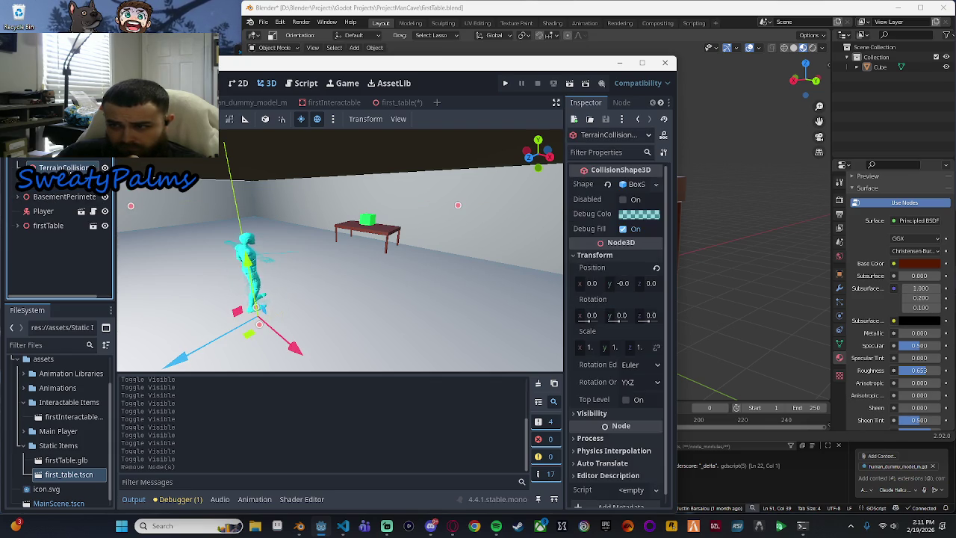
pyautogui.click(67, 189)
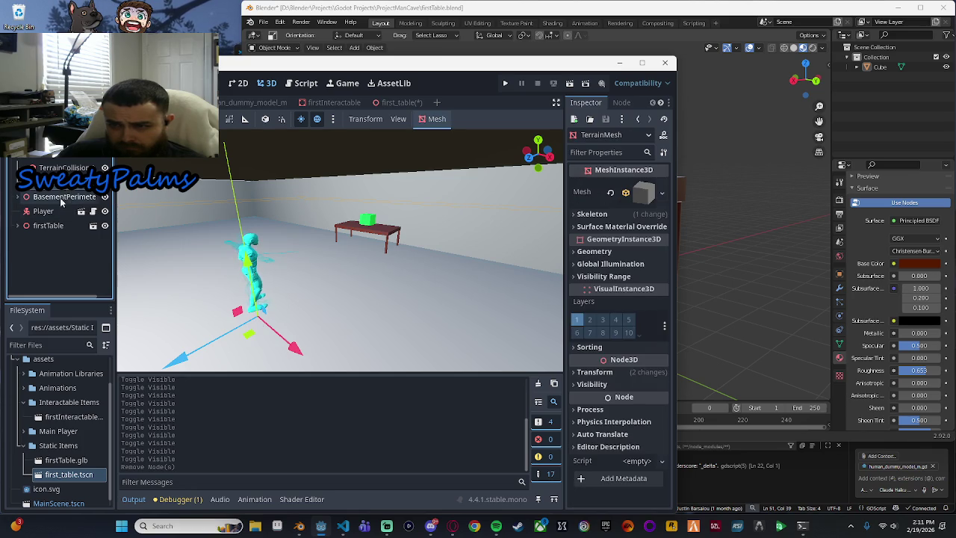
pyautogui.click(21, 158)
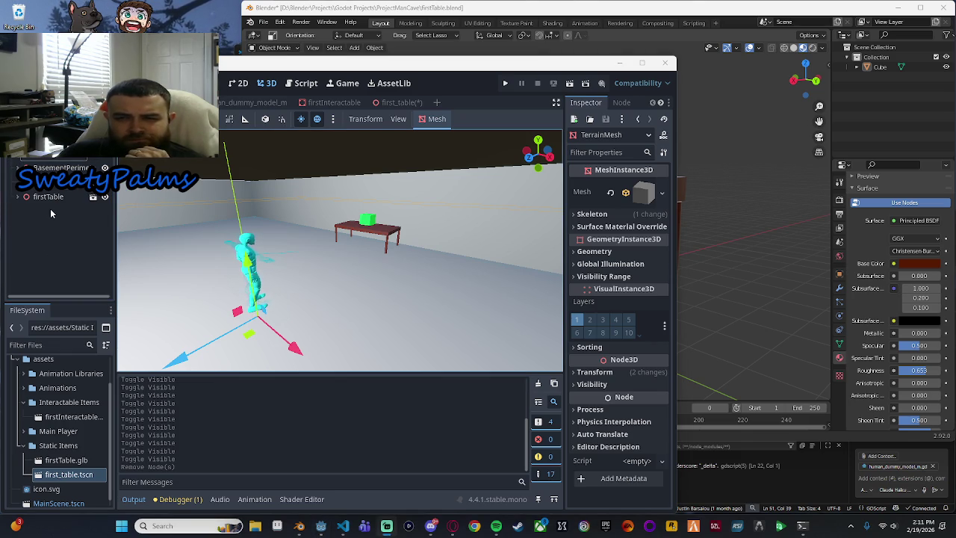
pyautogui.scroll(2, 41, 196)
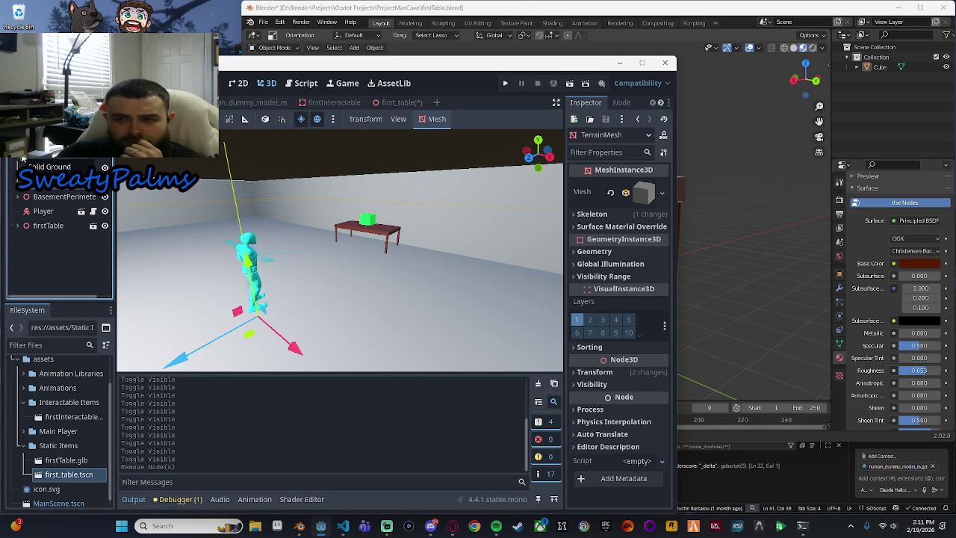
pyautogui.scroll(-1, 21, 158)
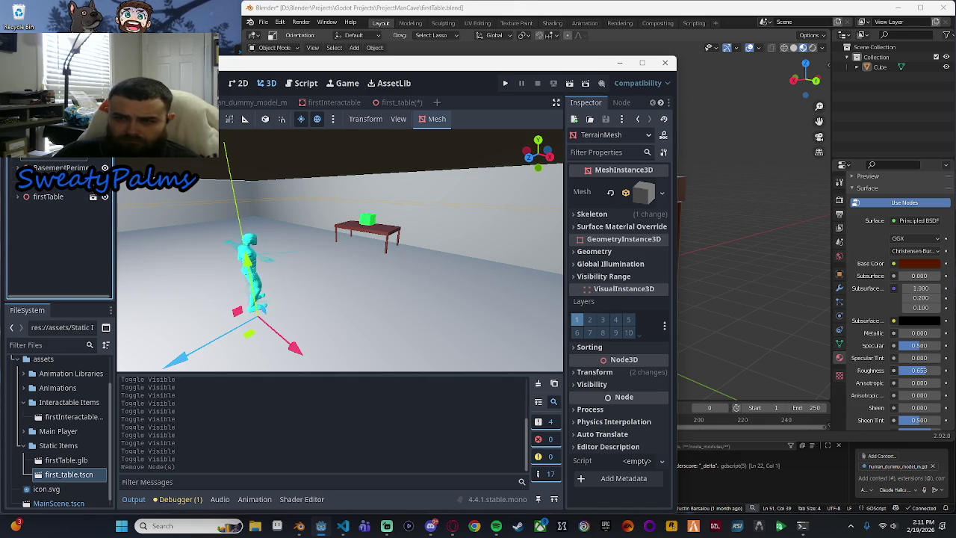
pyautogui.rightClick(47, 159)
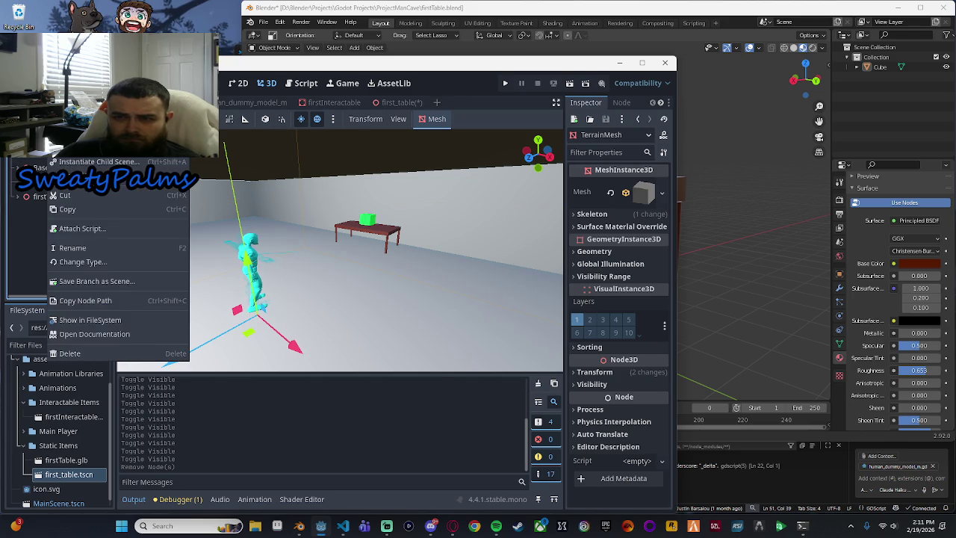
# Step: Add a Node3D child to the main level and drag it under firstTable
pyautogui.click(75, 147)
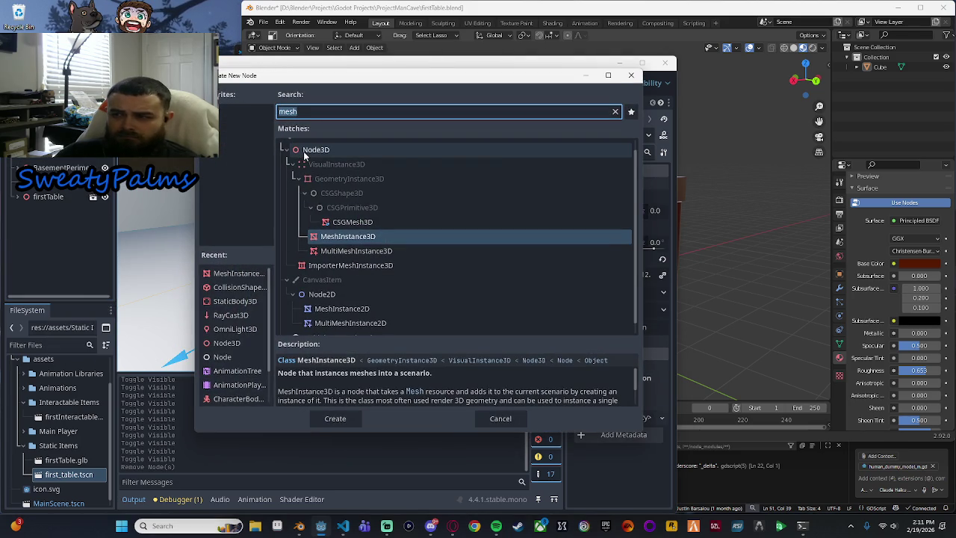
pyautogui.write('3dno')
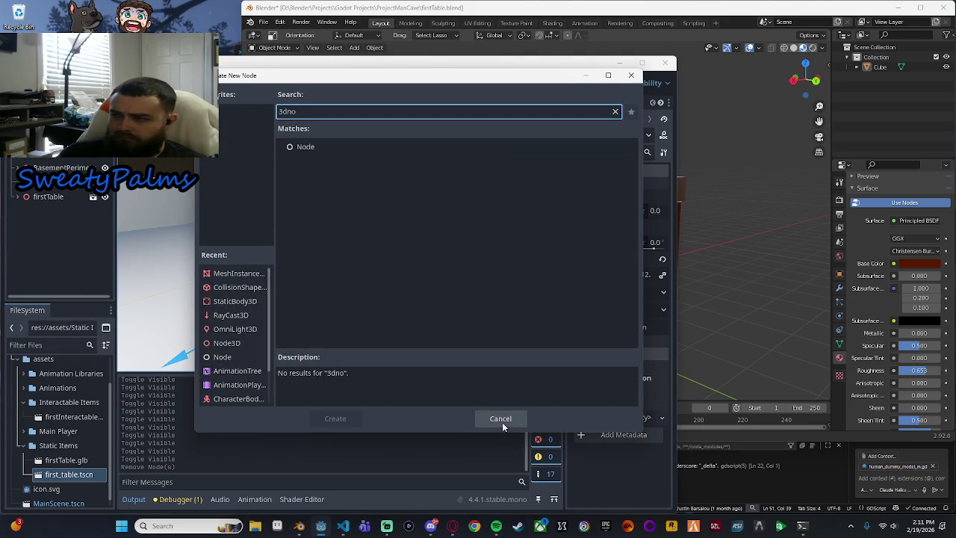
pyautogui.press('BackSpace')
pyautogui.press('BackSpace')
pyautogui.press('BackSpace')
pyautogui.press('BackSpace')
pyautogui.write('nnode3')
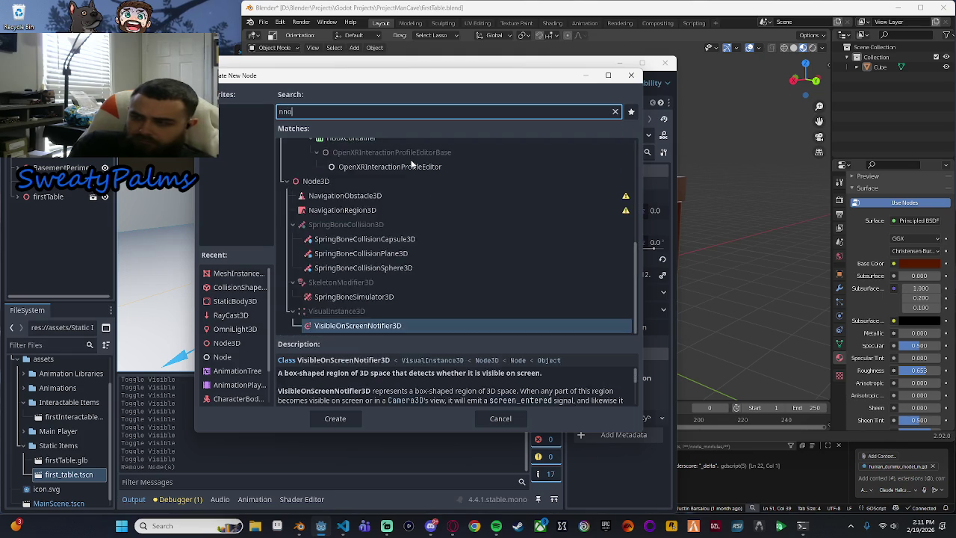
pyautogui.press('BackSpace')
pyautogui.press('BackSpace')
pyautogui.press('BackSpace')
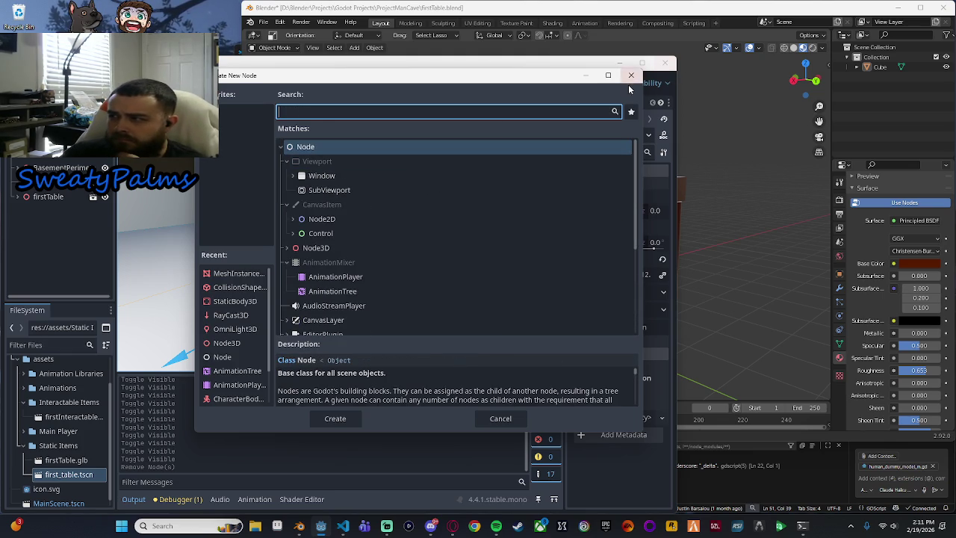
pyautogui.click(339, 249)
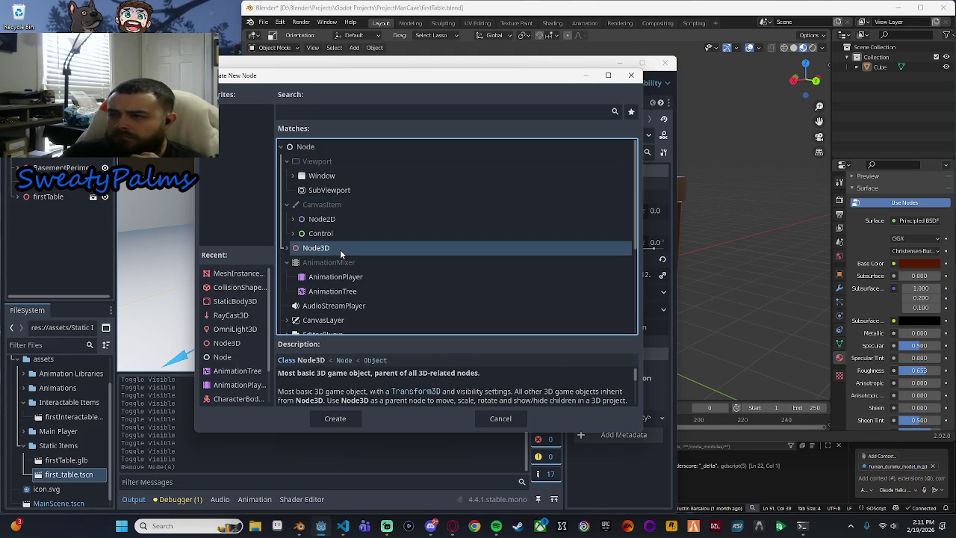
pyautogui.click(335, 418)
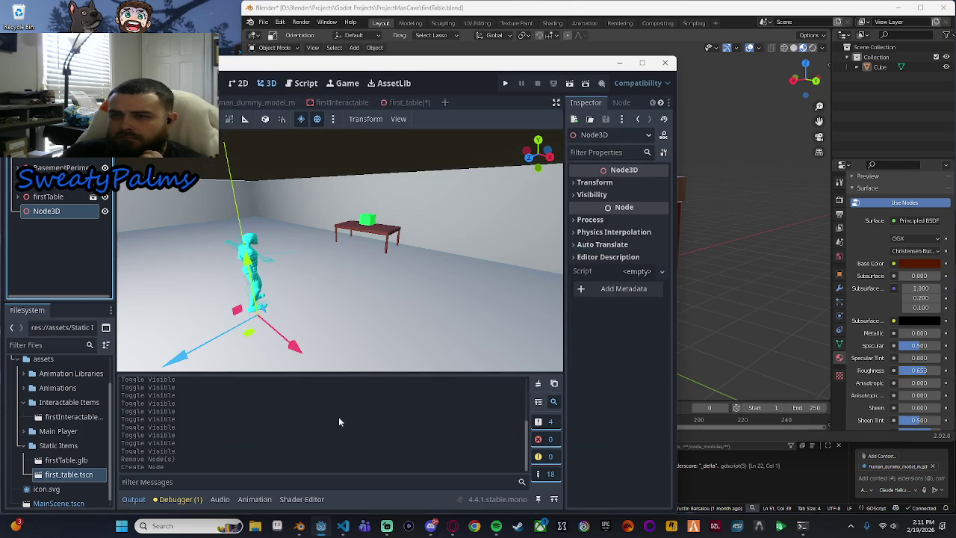
pyautogui.moveTo(46, 210); pyautogui.dragTo(47, 196)
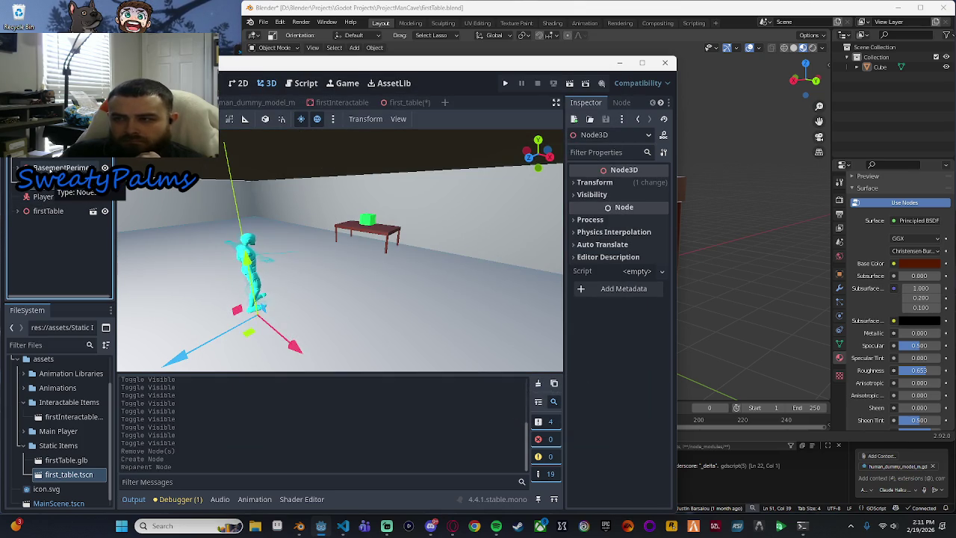
# Step: Move firstTable into the new Static Objects group and expand it
pyautogui.click(49, 169)
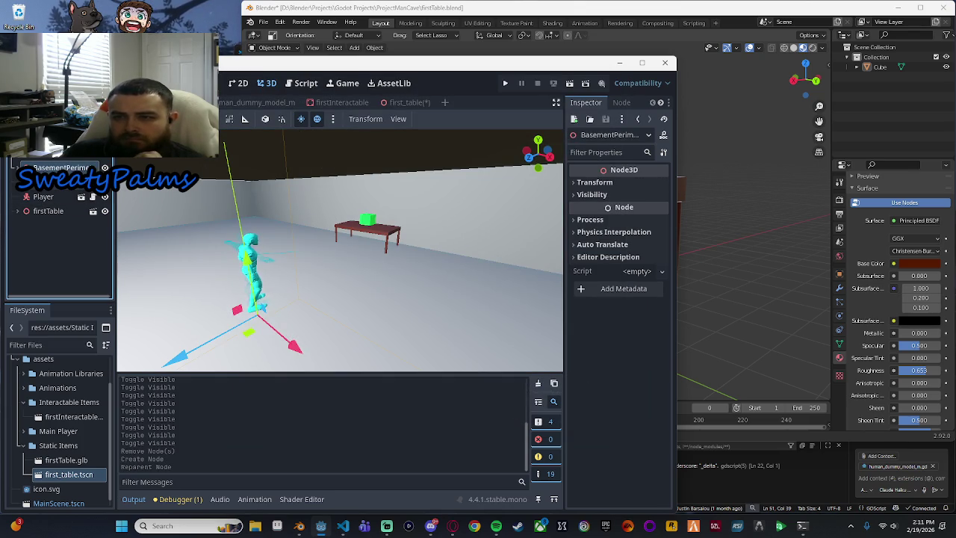
pyautogui.click(52, 183)
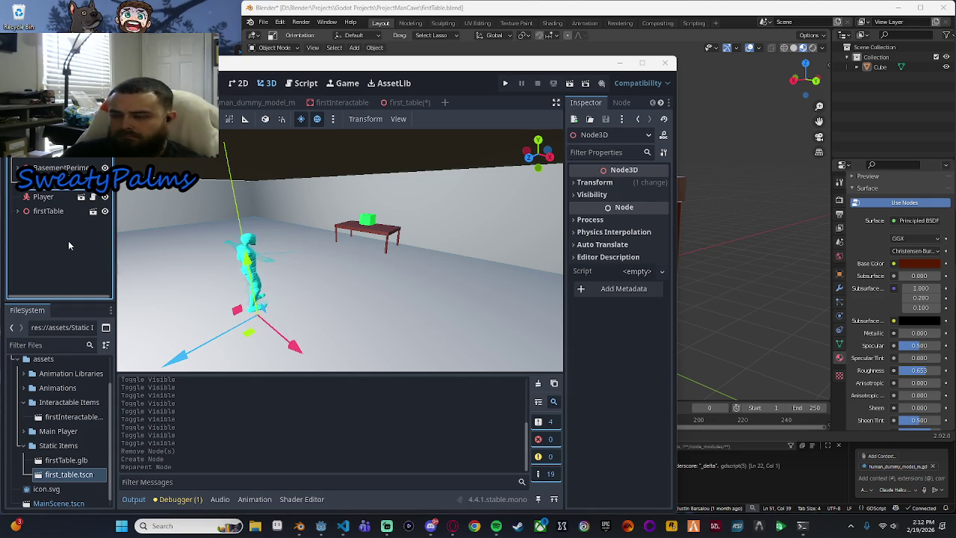
pyautogui.moveTo(46, 212); pyautogui.dragTo(50, 195)
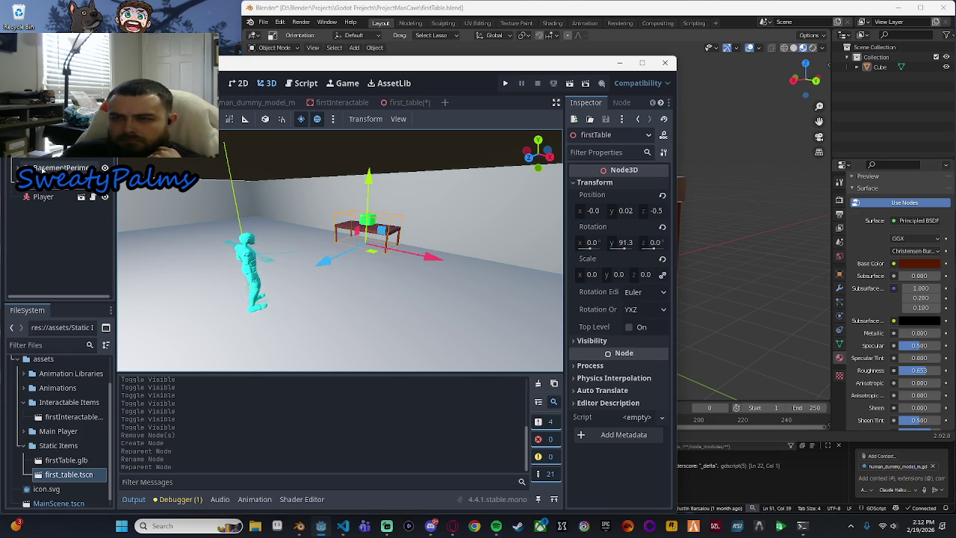
pyautogui.click(43, 197)
pyautogui.click(52, 182)
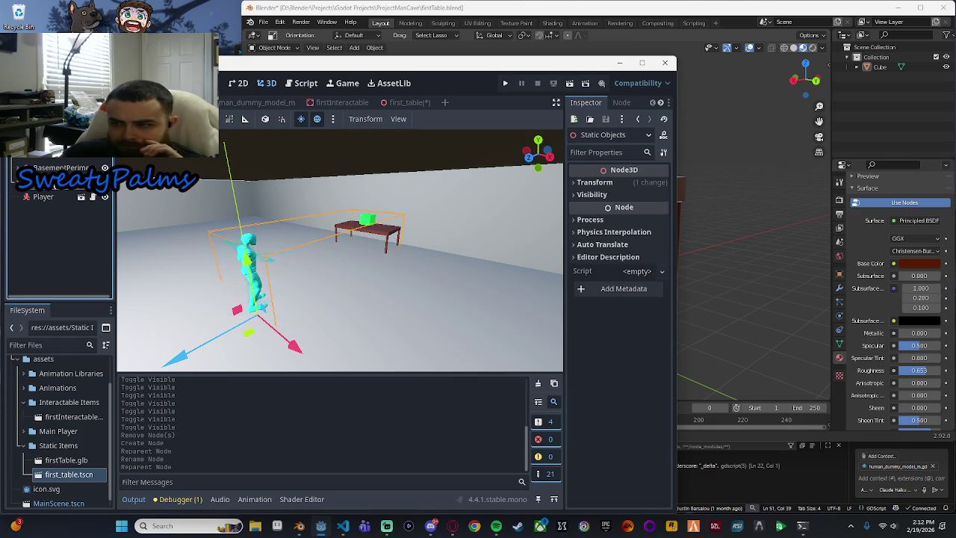
pyautogui.click(21, 182)
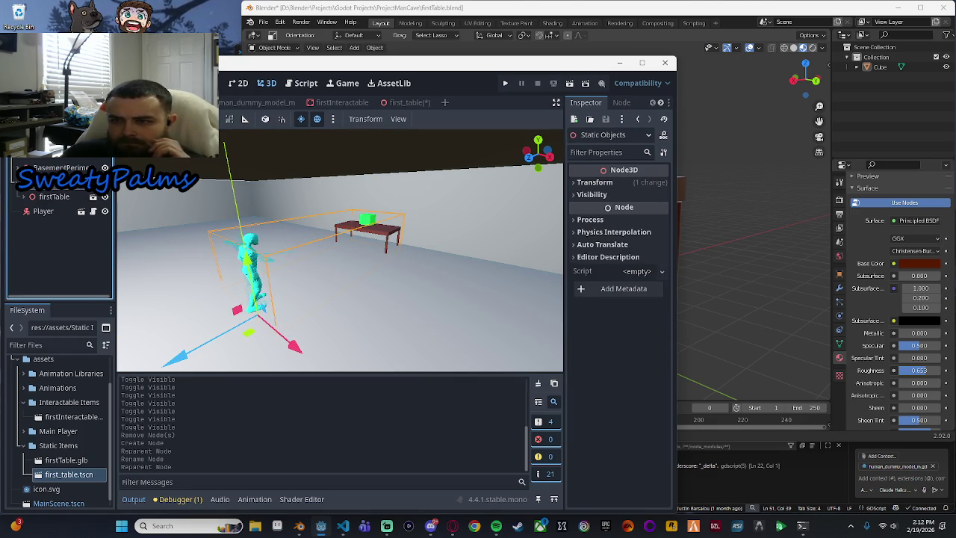
pyautogui.click(53, 197)
pyautogui.click(46, 182)
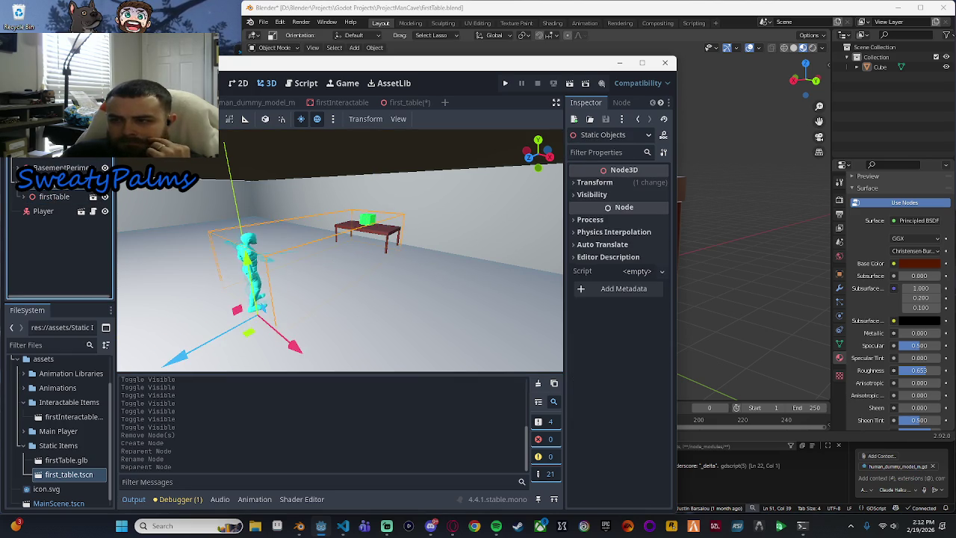
# Step: Frame the Static Objects group and BasementPerimeter in the viewport
pyautogui.press('f')
pyautogui.moveTo(416, 277)
pyautogui.mouseDown()
pyautogui.moveTo(413, 208)
pyautogui.moveTo(452, 243)
pyautogui.mouseUp()
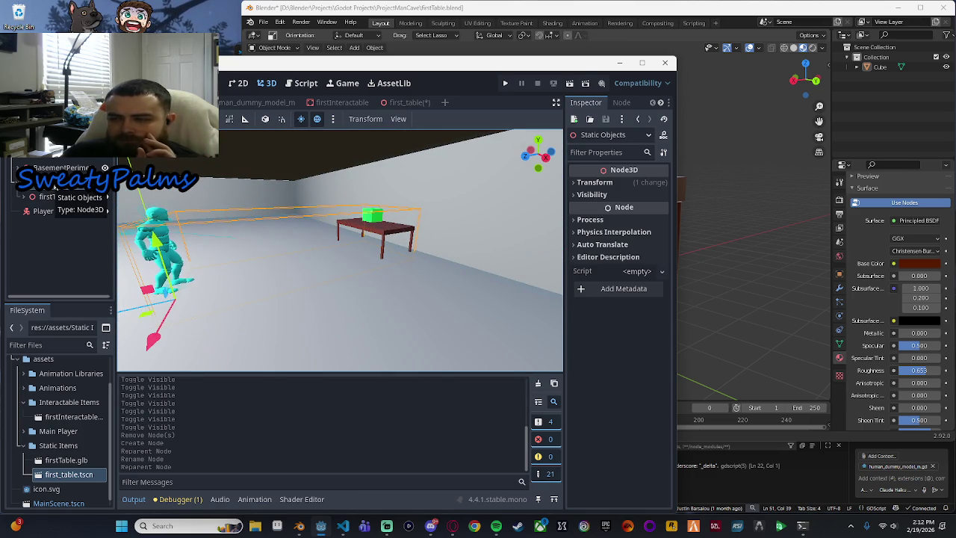
pyautogui.click(56, 168)
pyautogui.press('f')
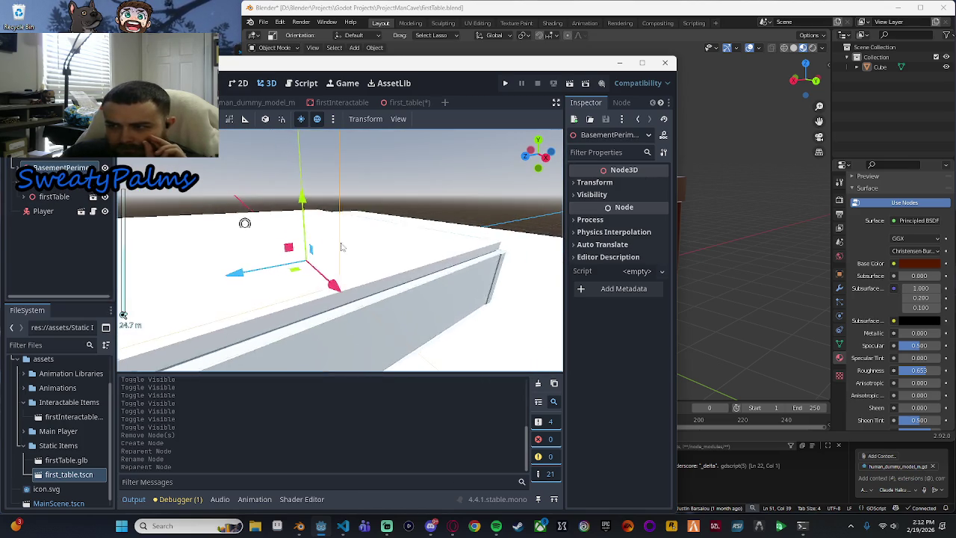
pyautogui.scroll(-8, 445, 249)
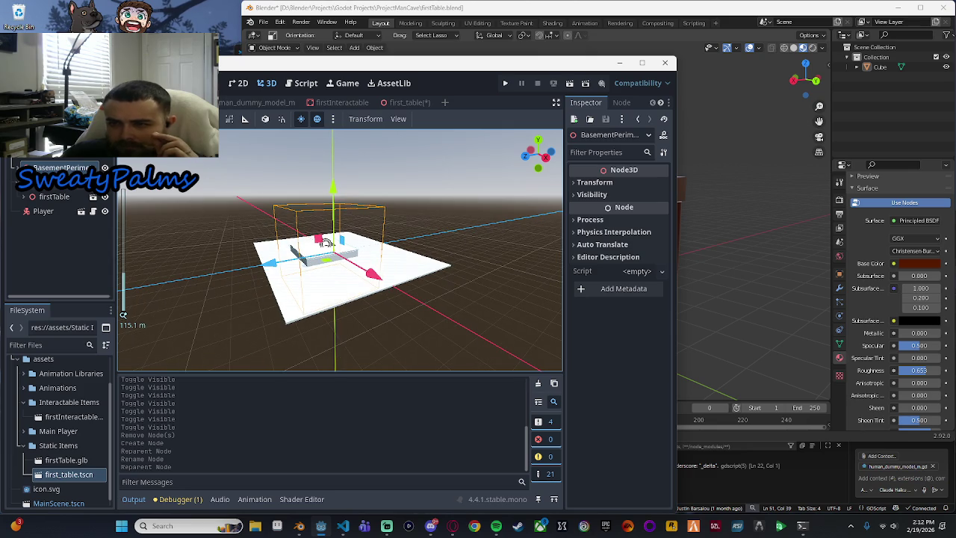
# Step: Frame firstTable and then the Player in the viewport
pyautogui.click(62, 160)
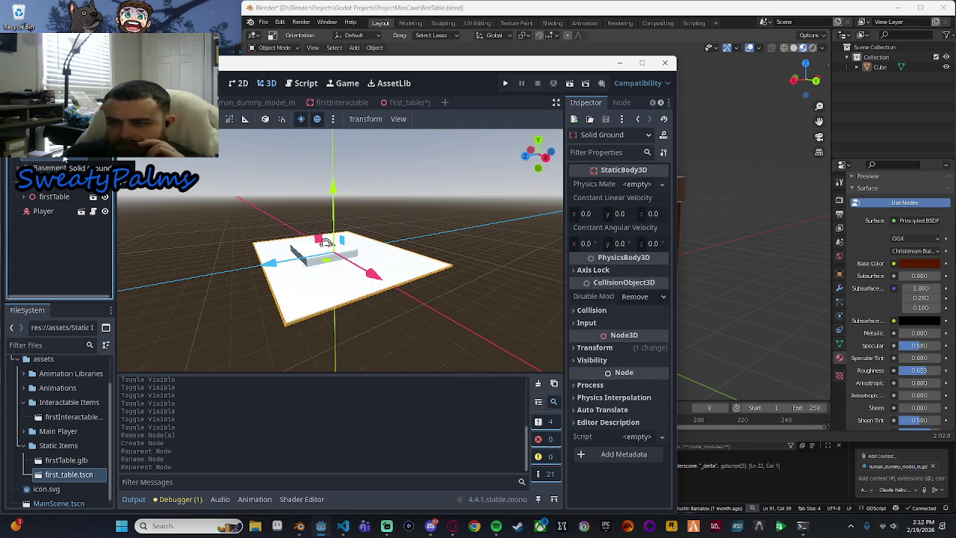
pyautogui.click(69, 198)
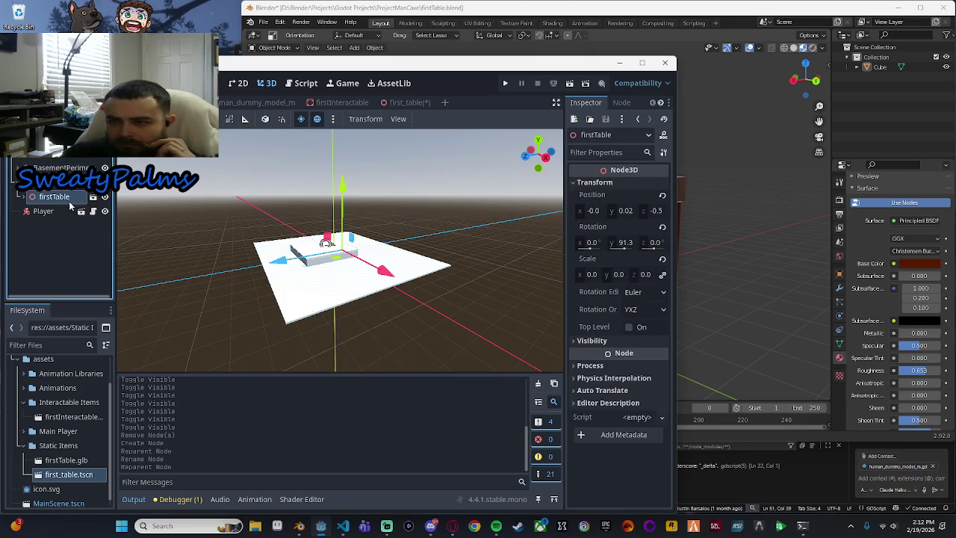
pyautogui.press('f')
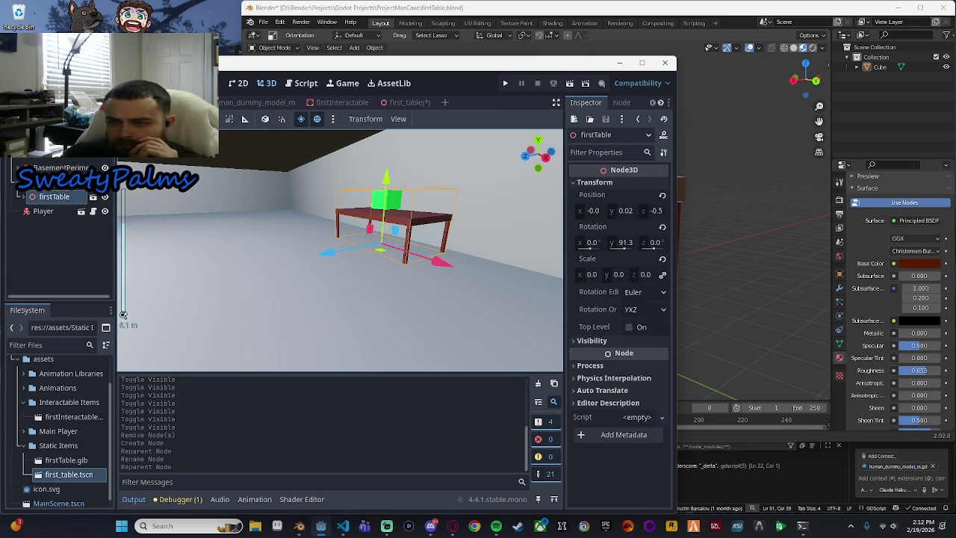
pyautogui.scroll(-3, 306, 251)
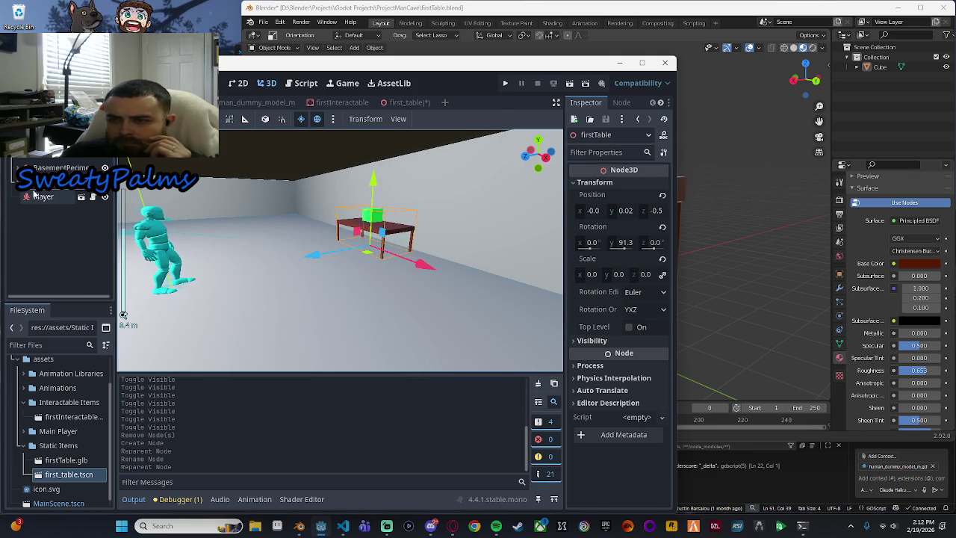
pyautogui.click(58, 197)
pyautogui.press('f')
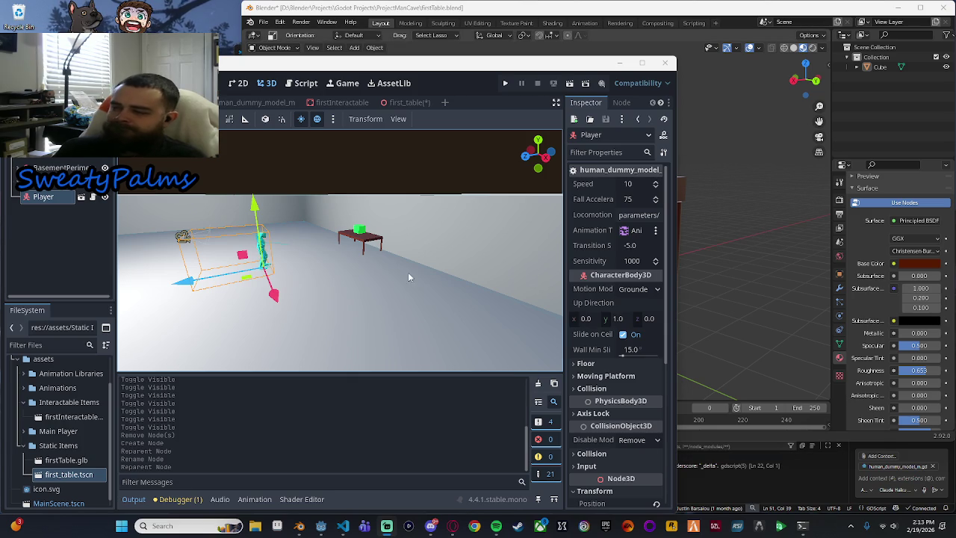
pyautogui.scroll(3, 427, 250)
# Step: Run the game, steer the character with W around the table and room, then stop
pyautogui.click(506, 84)
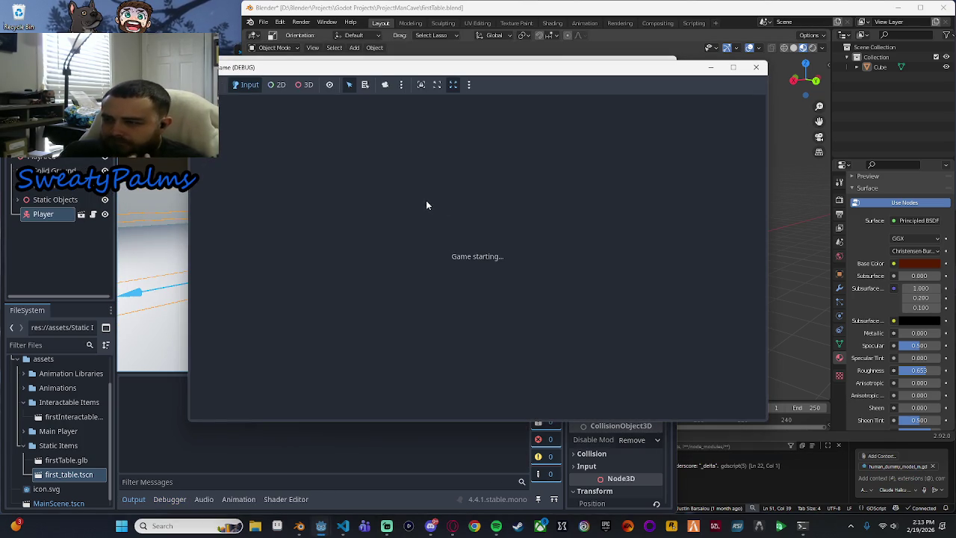
pyautogui.press('w')
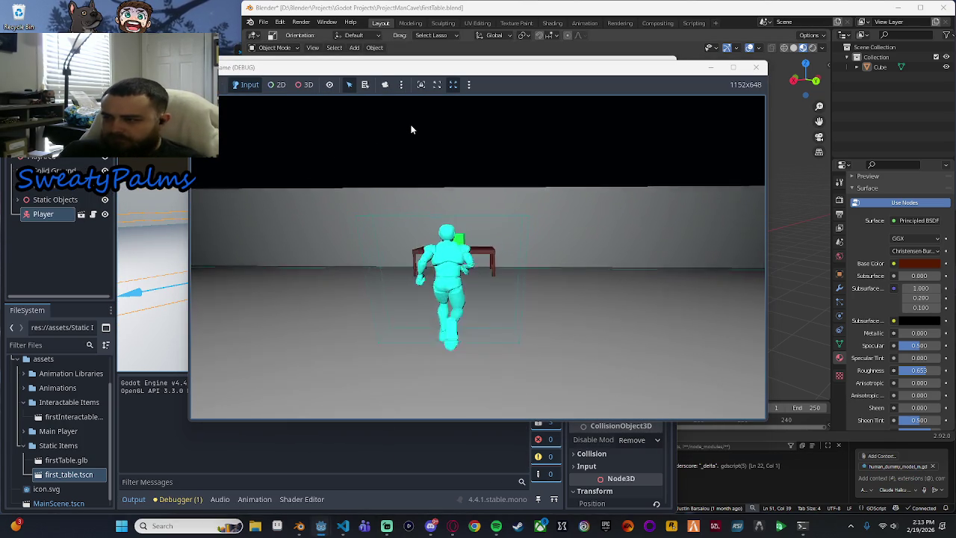
pyautogui.press('w')
pyautogui.press('w')
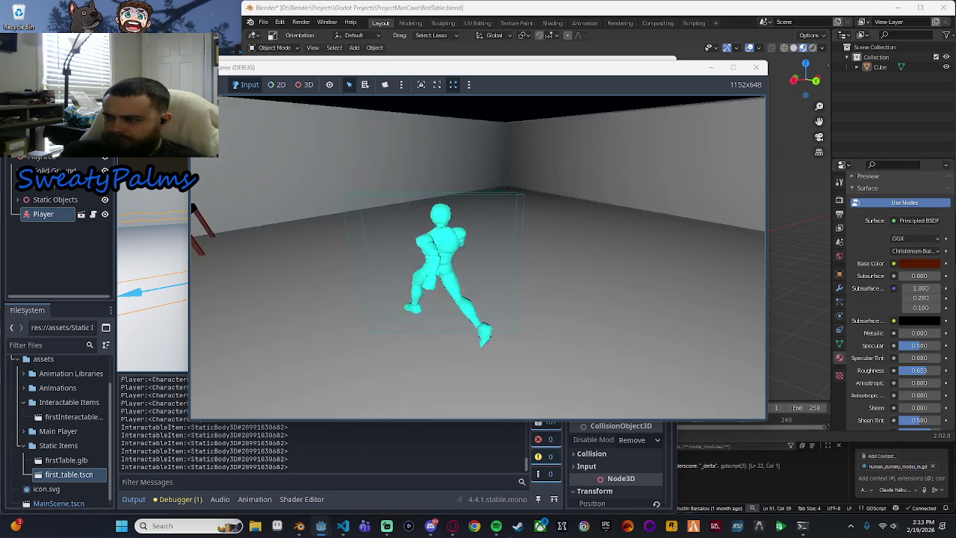
pyautogui.press('w')
pyautogui.press('w')
pyautogui.press('w')
pyautogui.press('w')
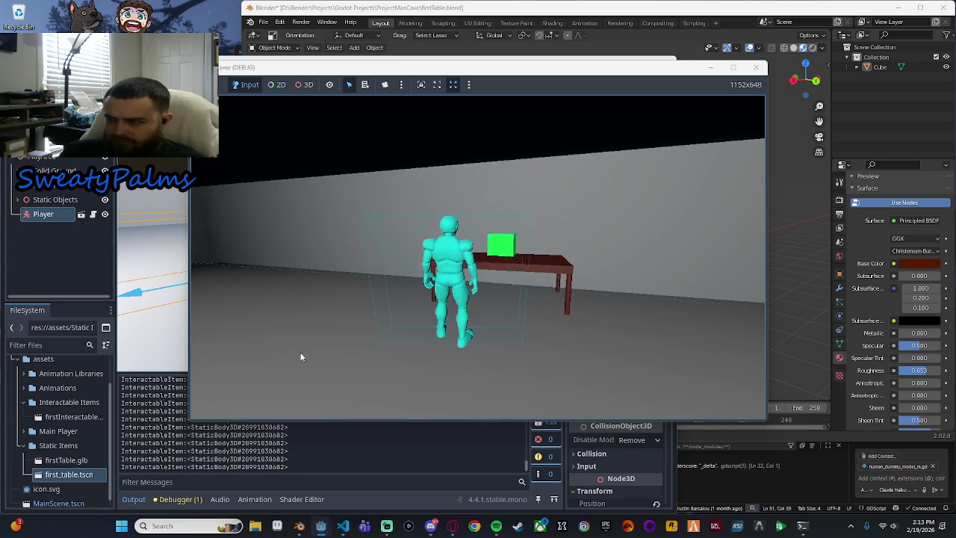
pyautogui.press('w')
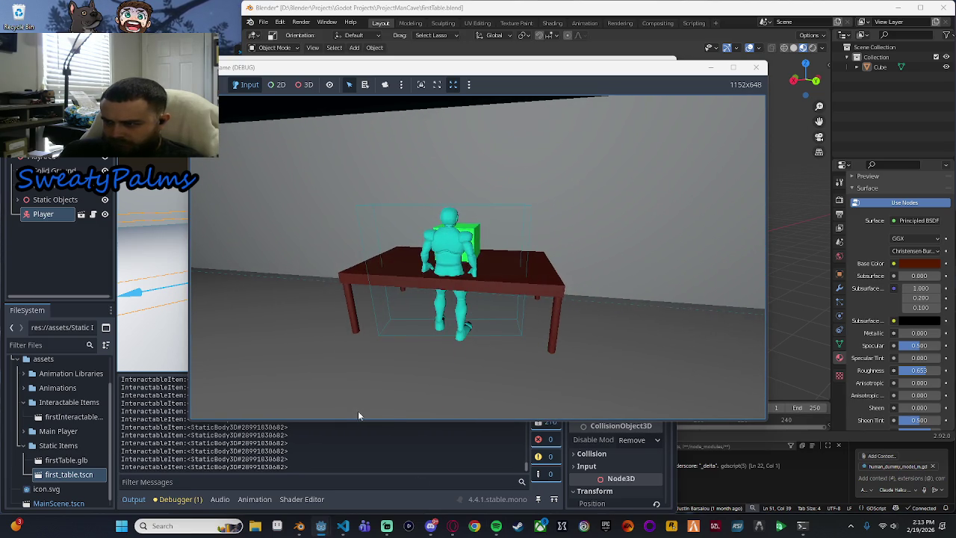
pyautogui.press('w')
pyautogui.press('w')
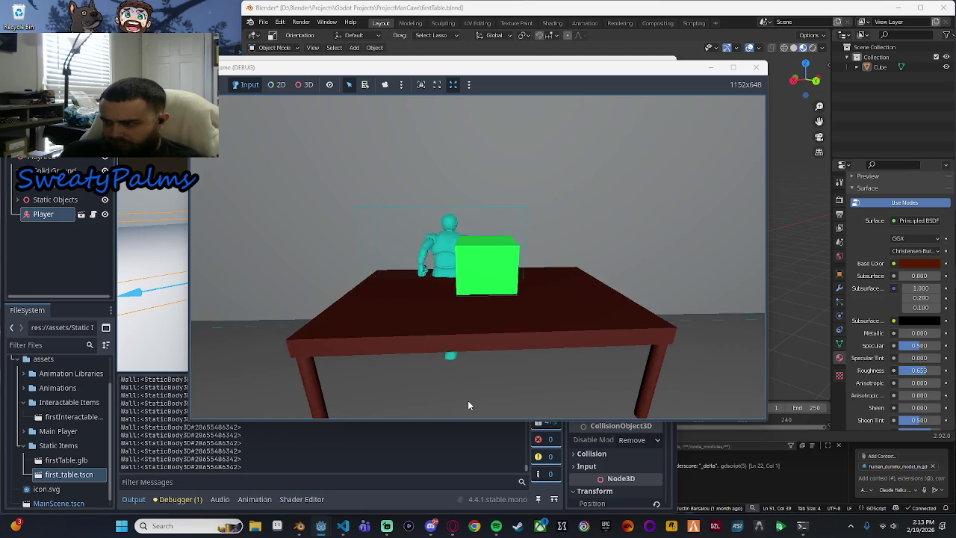
pyautogui.press('w')
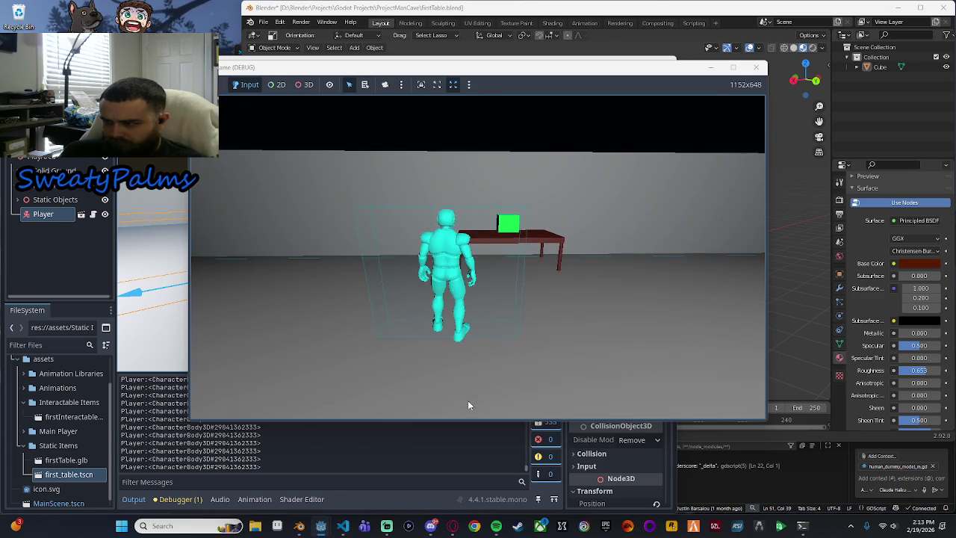
pyautogui.press('w')
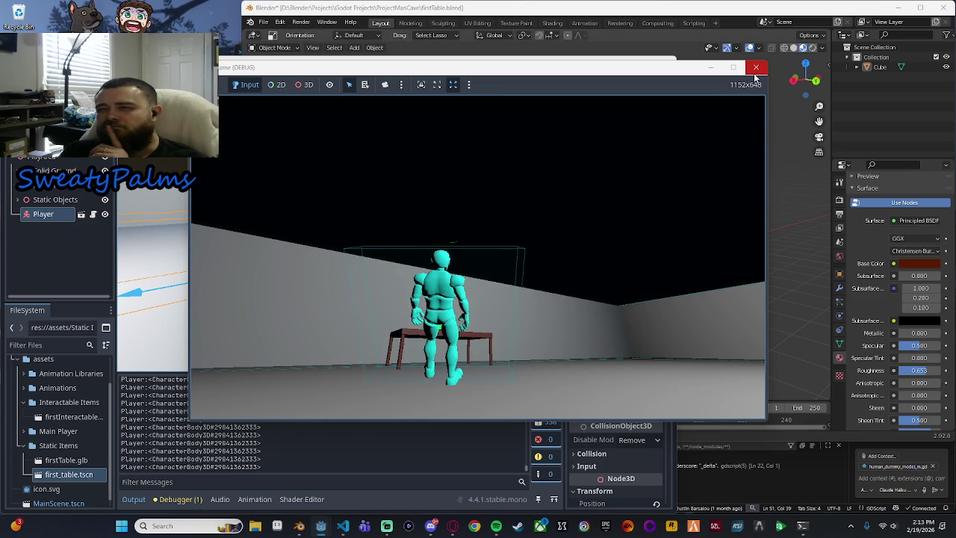
pyautogui.click(753, 74)
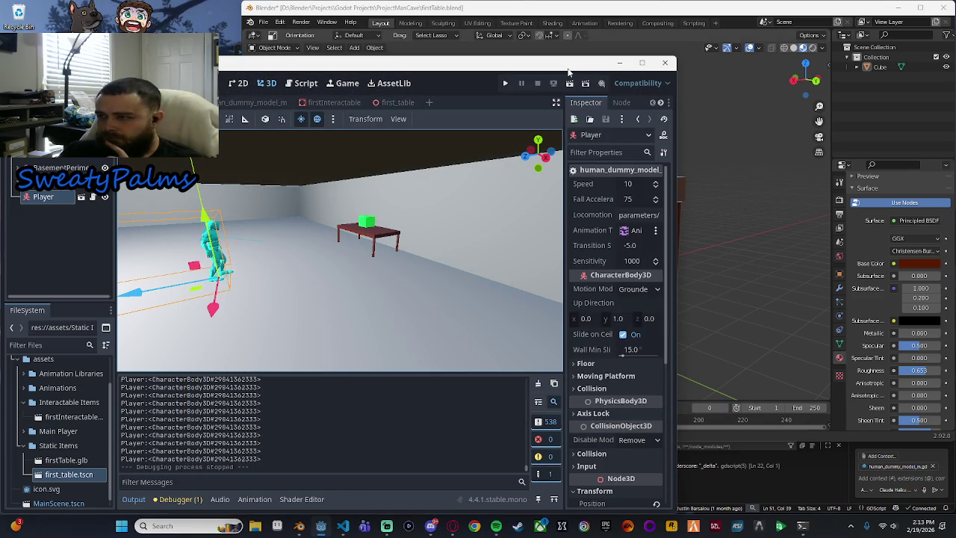
pyautogui.click(392, 102)
pyautogui.scroll(2, 416, 258)
pyautogui.moveTo(416, 259)
pyautogui.mouseDown()
pyautogui.moveTo(453, 328)
pyautogui.moveTo(241, 333)
pyautogui.mouseUp()
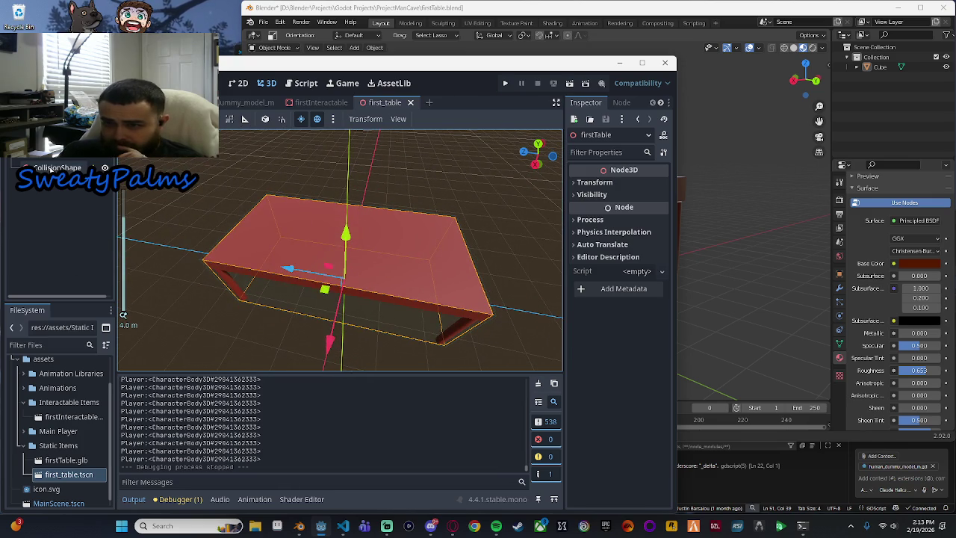
pyautogui.click(56, 168)
pyautogui.moveTo(508, 250)
pyautogui.mouseDown()
pyautogui.moveTo(487, 256)
pyautogui.moveTo(519, 239)
pyautogui.mouseUp()
pyautogui.click(52, 155)
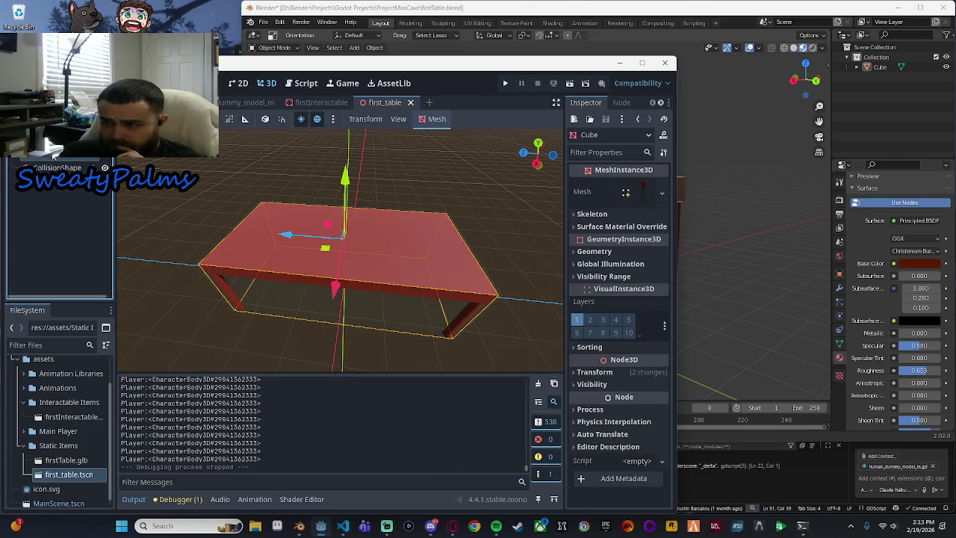
pyautogui.scroll(2, 162, 230)
pyautogui.moveTo(163, 231)
pyautogui.mouseDown()
pyautogui.moveTo(217, 188)
pyautogui.moveTo(275, 172)
pyautogui.mouseUp()
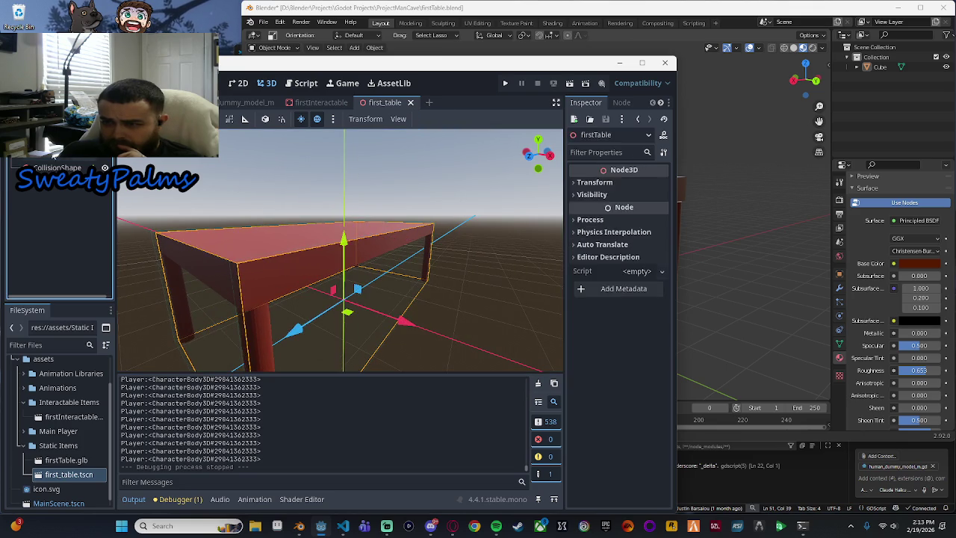
pyautogui.moveTo(175, 171); pyautogui.dragTo(186, 192)
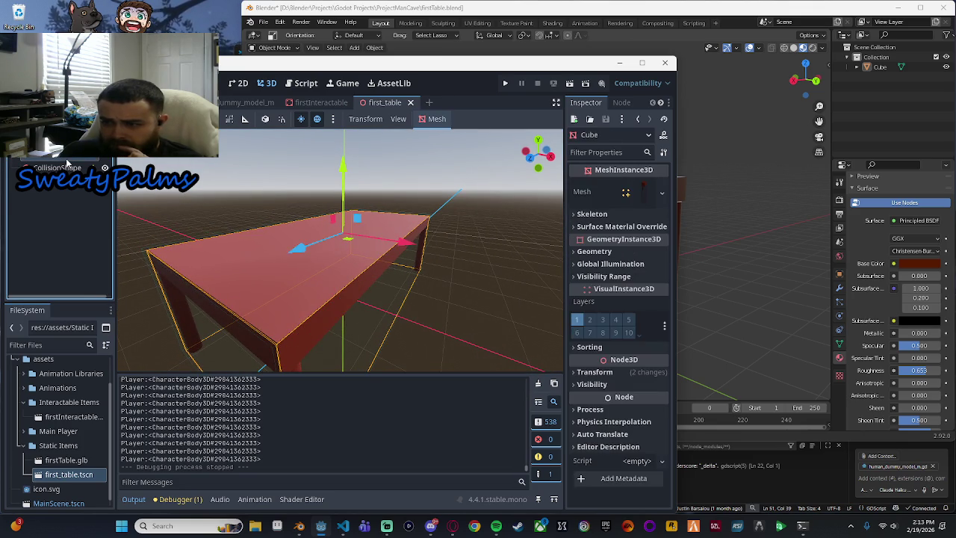
pyautogui.click(67, 166)
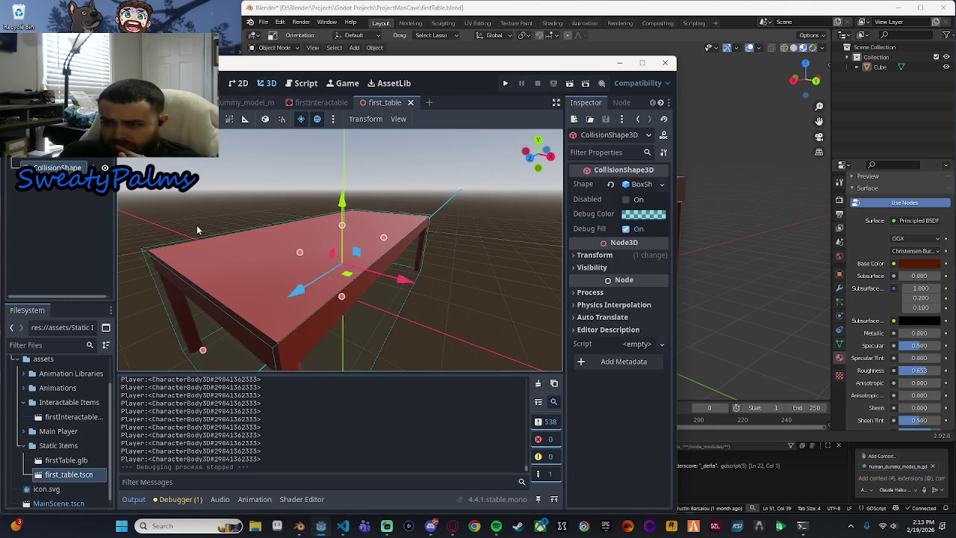
pyautogui.scroll(-5, 503, 264)
pyautogui.moveTo(484, 276)
pyautogui.mouseDown()
pyautogui.moveTo(426, 285)
pyautogui.moveTo(371, 313)
pyautogui.moveTo(254, 214)
pyautogui.moveTo(262, 202)
pyautogui.mouseUp()
pyautogui.click(187, 102)
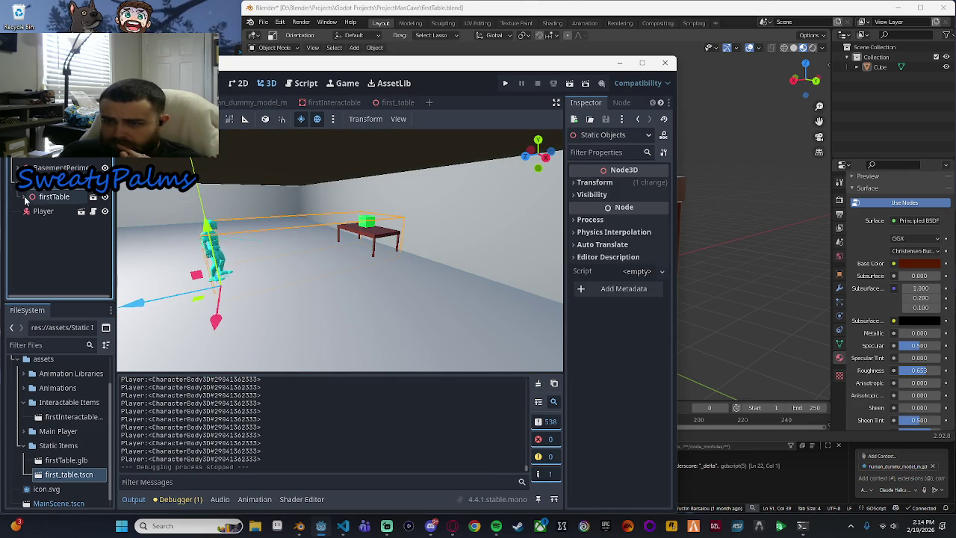
# Step: Inspect the table's Interact item and firstTable node, then return to the first_table scene
pyautogui.click(53, 196)
pyautogui.click(56, 212)
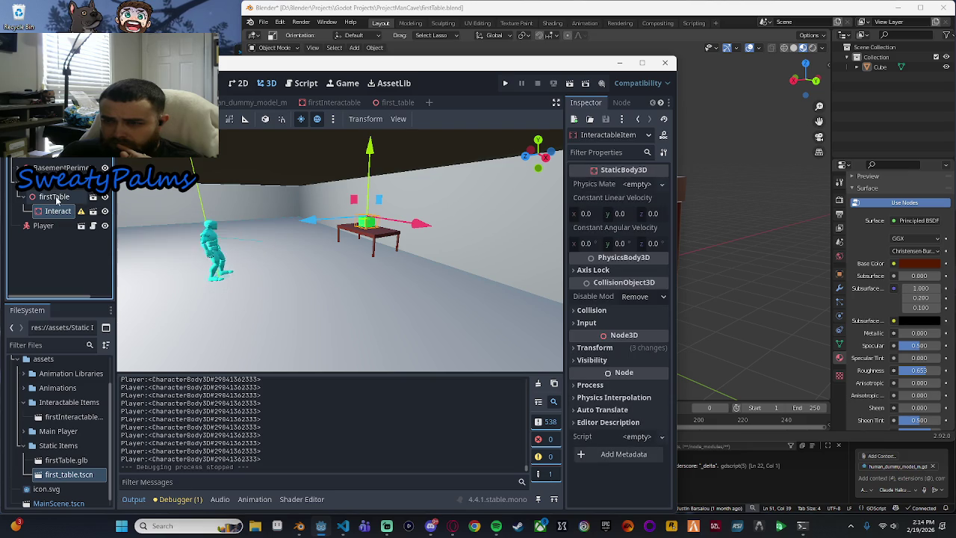
pyautogui.click(54, 196)
pyautogui.press('f')
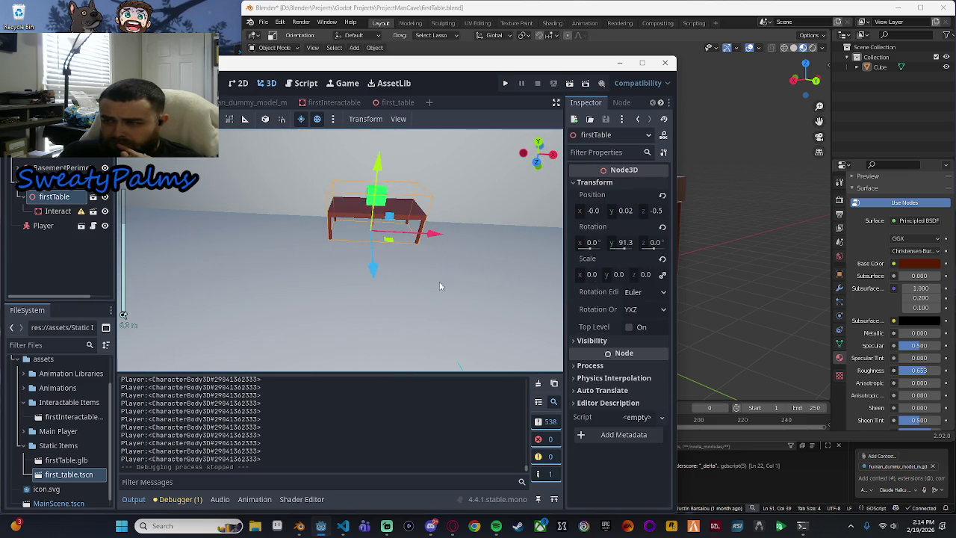
pyautogui.click(58, 211)
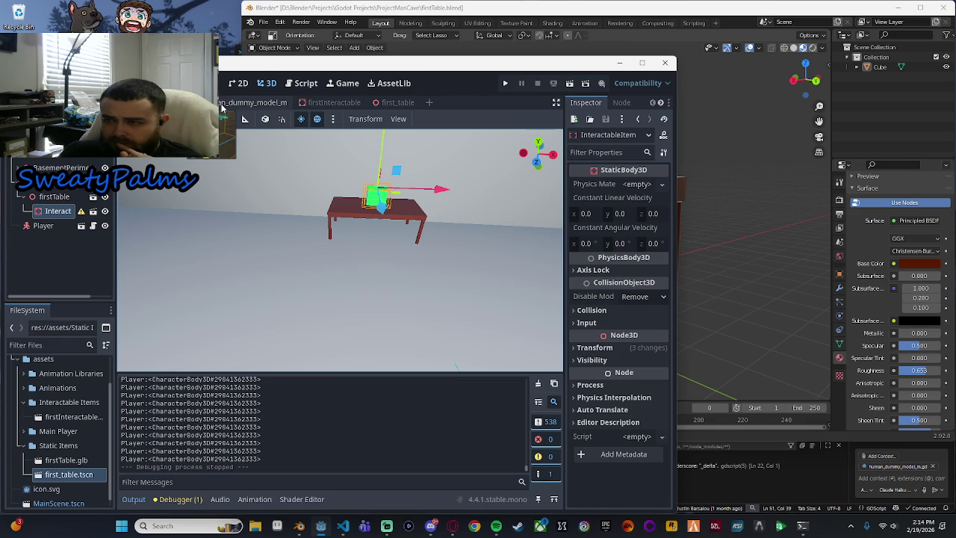
pyautogui.click(336, 105)
pyautogui.click(373, 108)
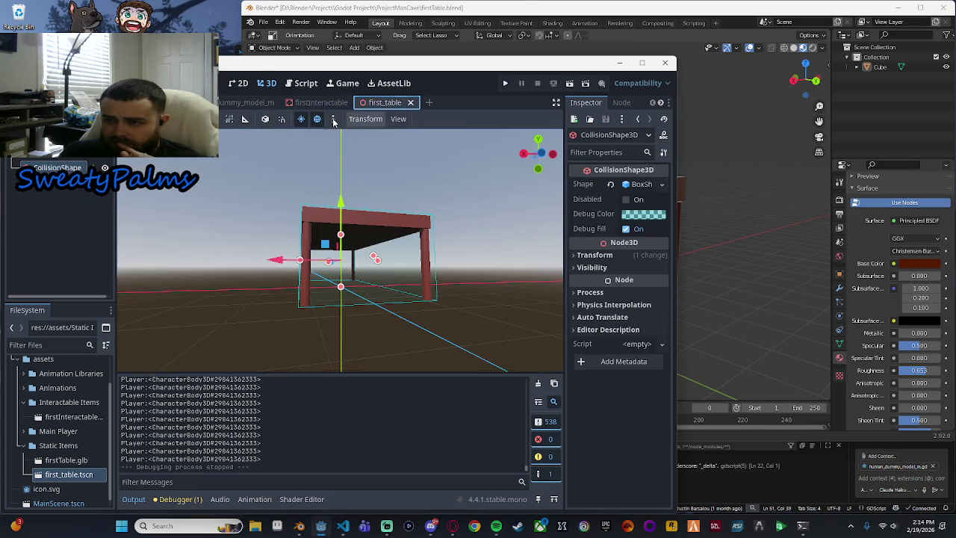
# Step: Try reparenting the CollisionShape, read its configuration warning, and undo the move
pyautogui.moveTo(57, 168); pyautogui.dragTo(72, 192)
pyautogui.click(105, 167)
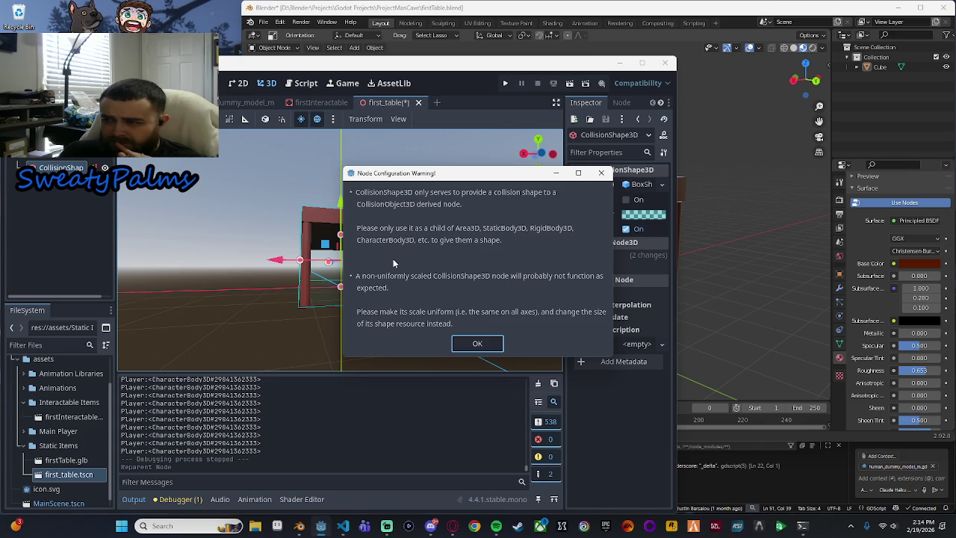
pyautogui.click(478, 344)
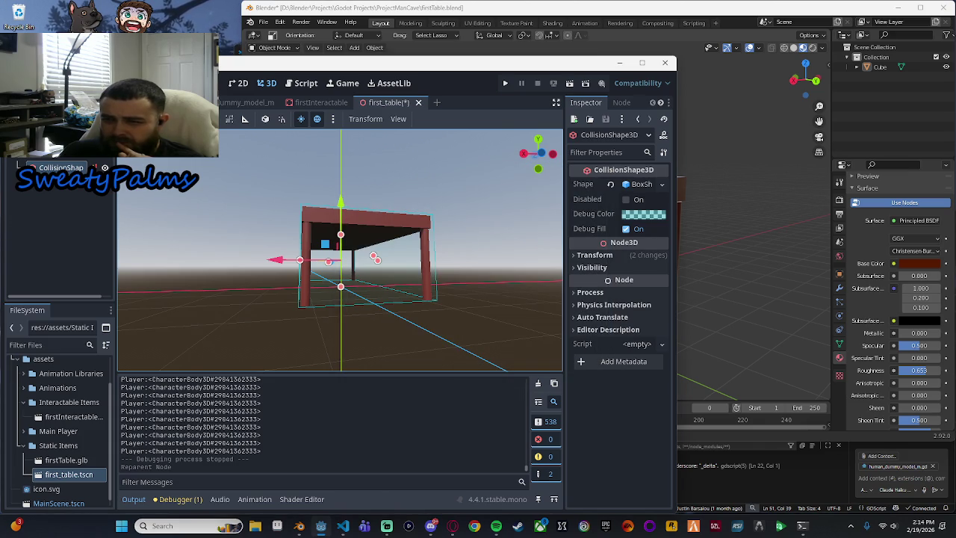
pyautogui.hotkey('ctrl', 'z')
# Step: Start a new scene and instance first_table.tscn into it
pyautogui.moveTo(214, 284); pyautogui.dragTo(246, 299)
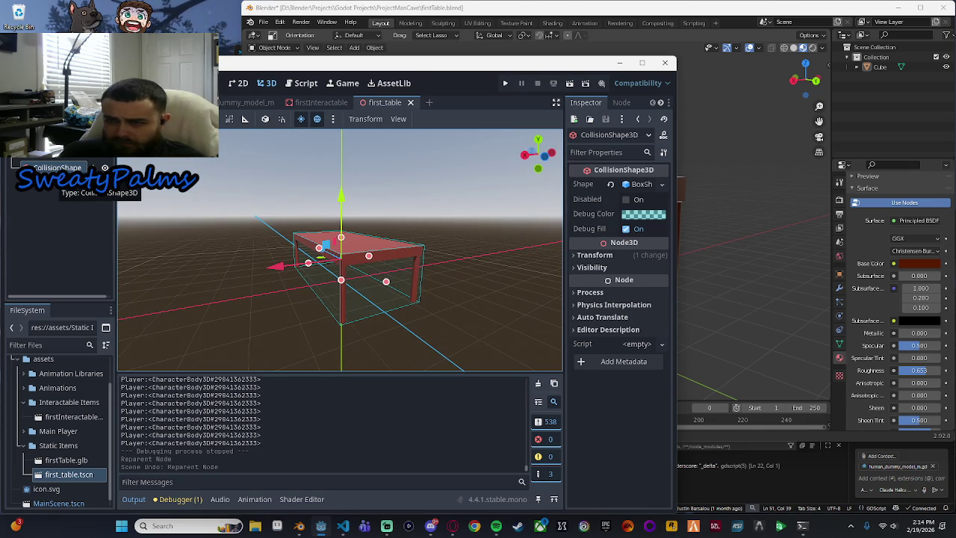
pyautogui.rightClick(48, 156)
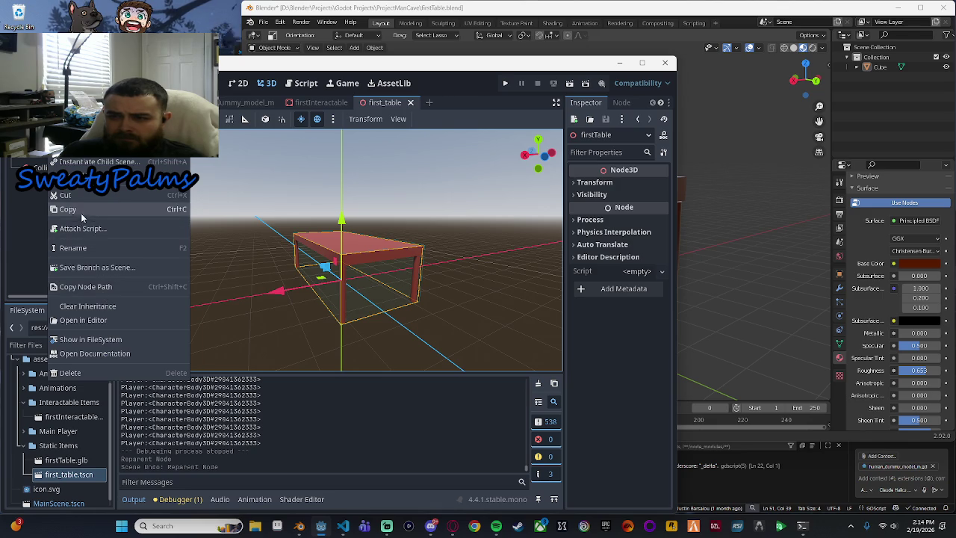
pyautogui.click(23, 201)
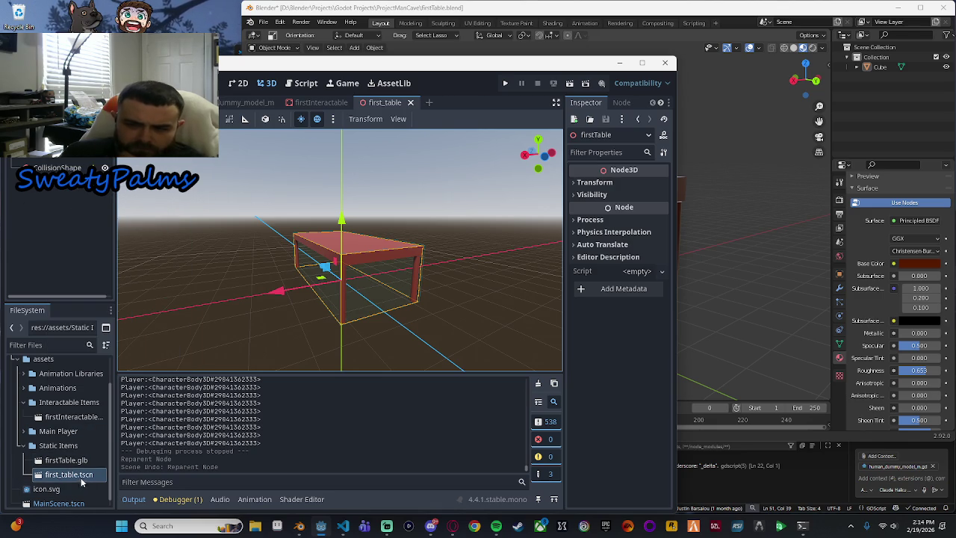
pyautogui.click(431, 103)
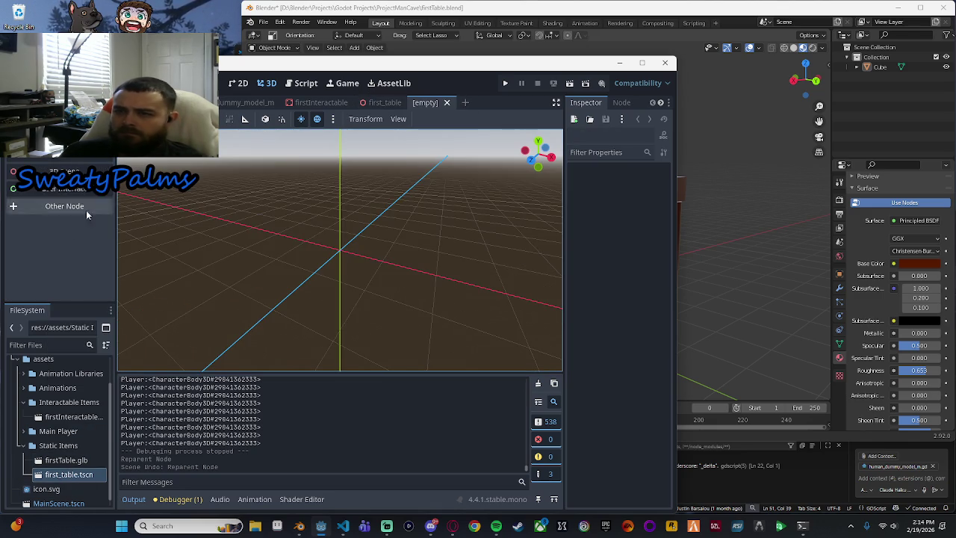
pyautogui.moveTo(69, 474)
pyautogui.mouseDown()
pyautogui.moveTo(112, 457)
pyautogui.moveTo(370, 241)
pyautogui.mouseUp()
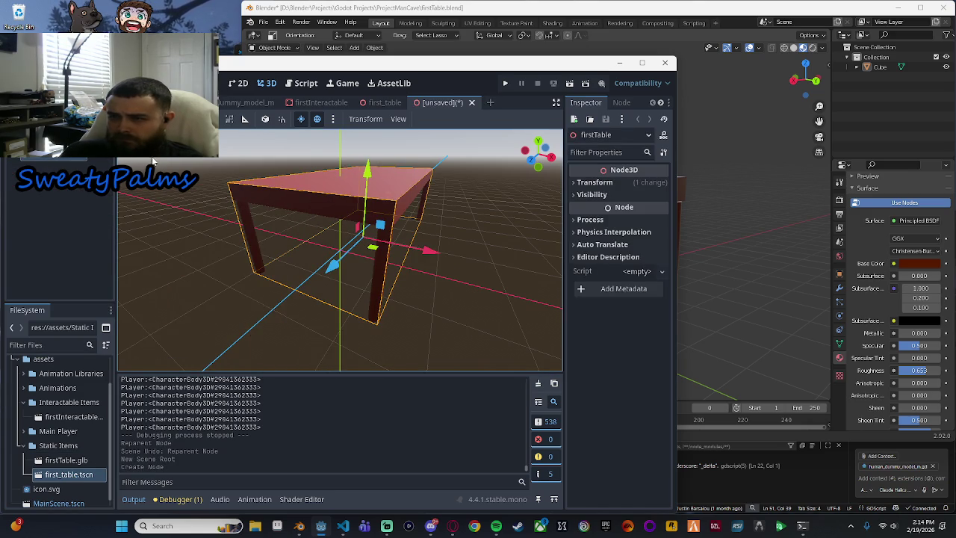
# Step: Discard the unsaved scene and build a new one with a CollisionShape3D root holding first_table
pyautogui.click(472, 102)
pyautogui.click(544, 289)
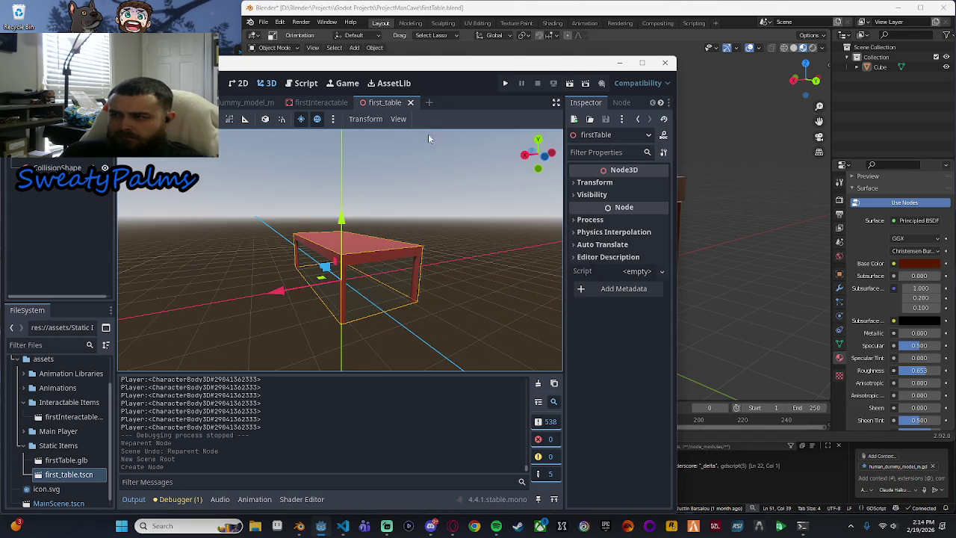
pyautogui.click(429, 103)
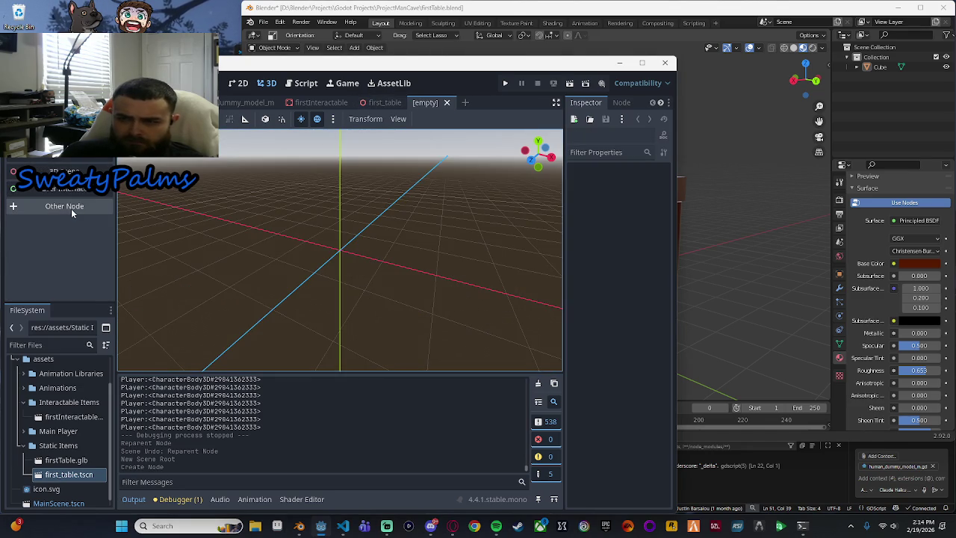
pyautogui.click(71, 207)
pyautogui.write('collisionshape')
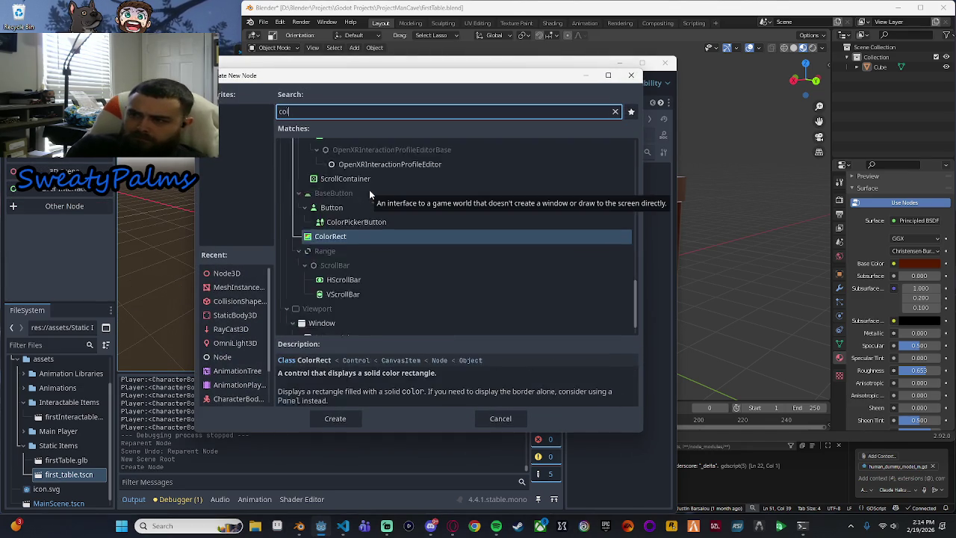
pyautogui.press('Return')
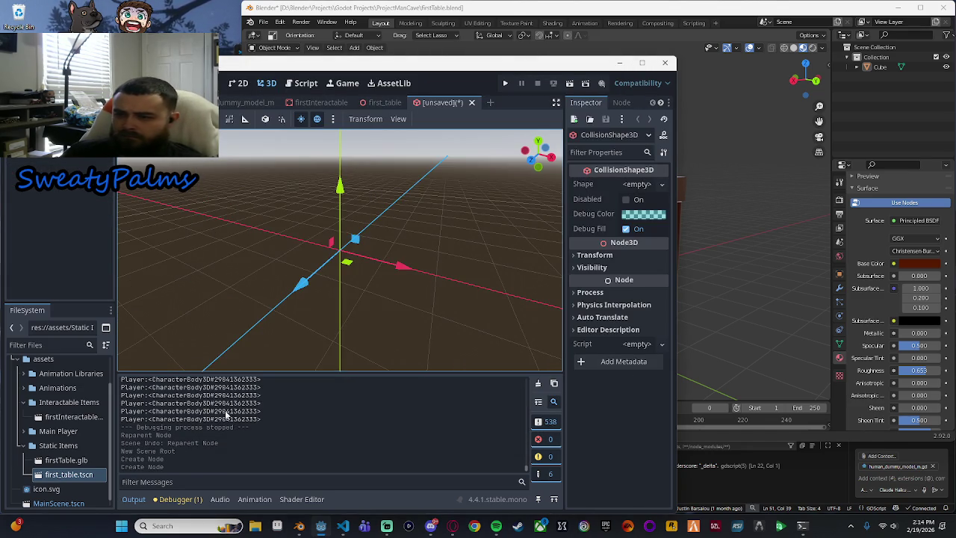
pyautogui.moveTo(68, 475); pyautogui.dragTo(353, 242)
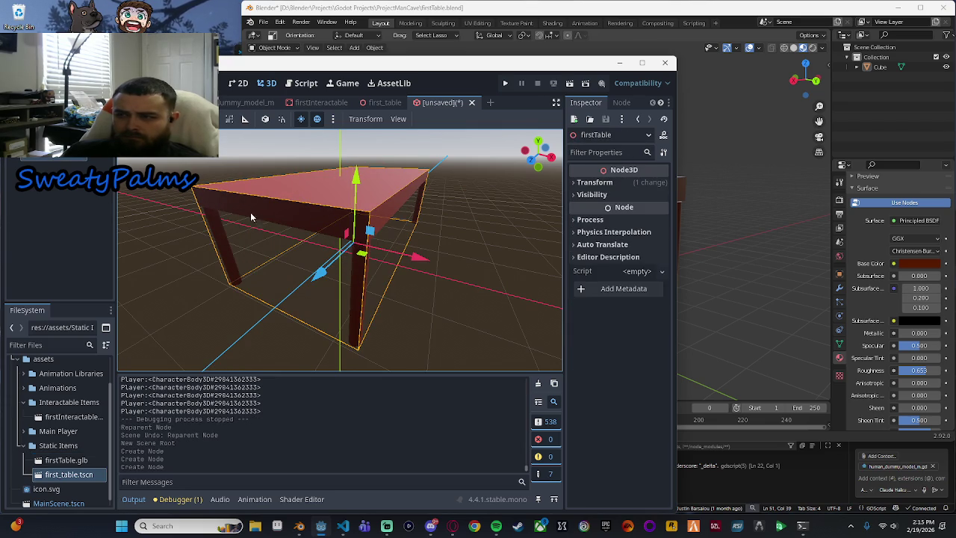
pyautogui.scroll(-2, 471, 268)
pyautogui.moveTo(470, 267); pyautogui.dragTo(418, 266)
# Step: Check the CollisionShape3D shape types and try making the table the scene root, which is refused
pyautogui.rightClick(48, 160)
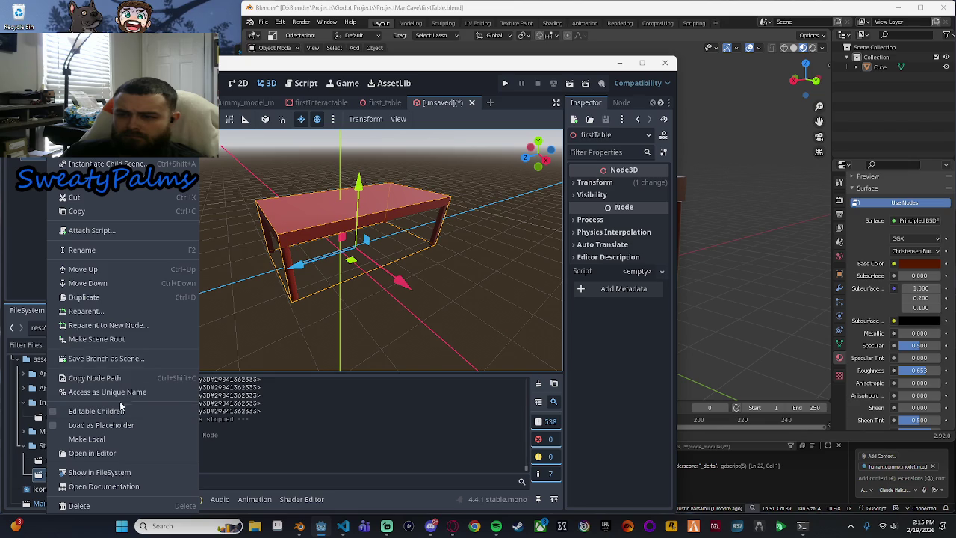
pyautogui.click(27, 213)
pyautogui.click(45, 216)
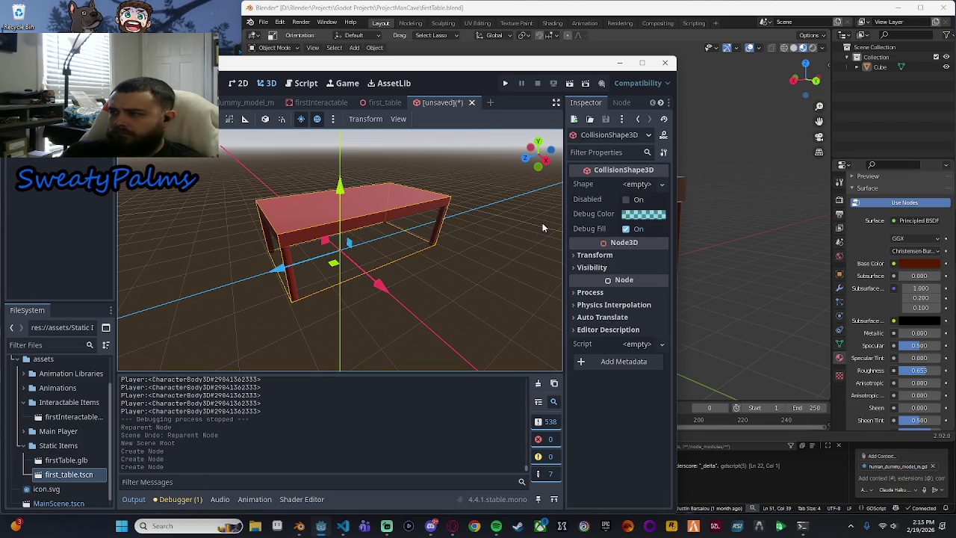
pyautogui.click(663, 186)
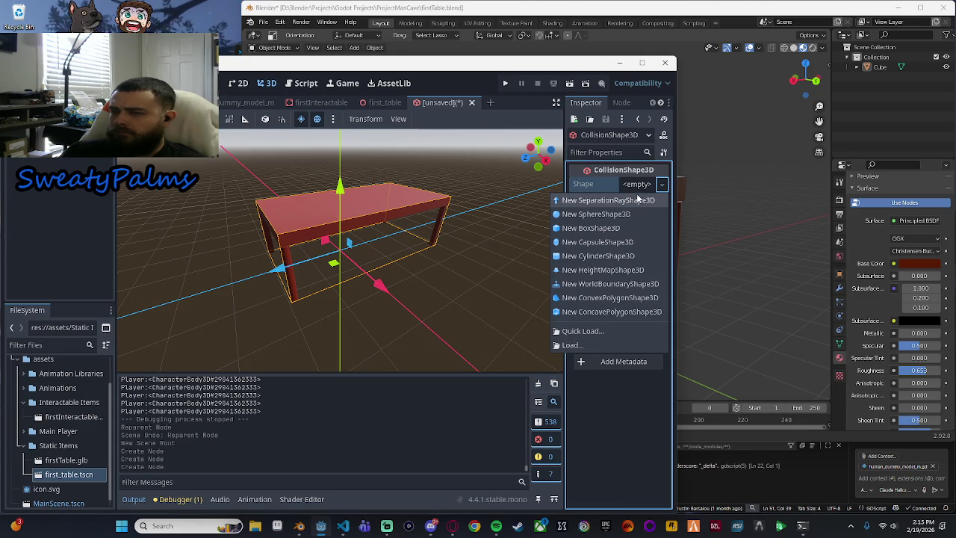
pyautogui.rightClick(51, 157)
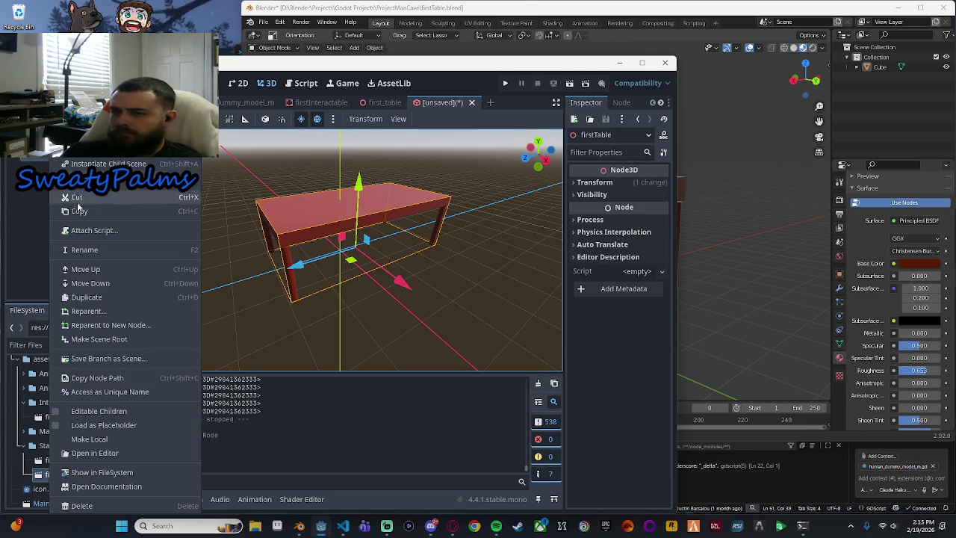
pyautogui.click(144, 343)
pyautogui.click(477, 281)
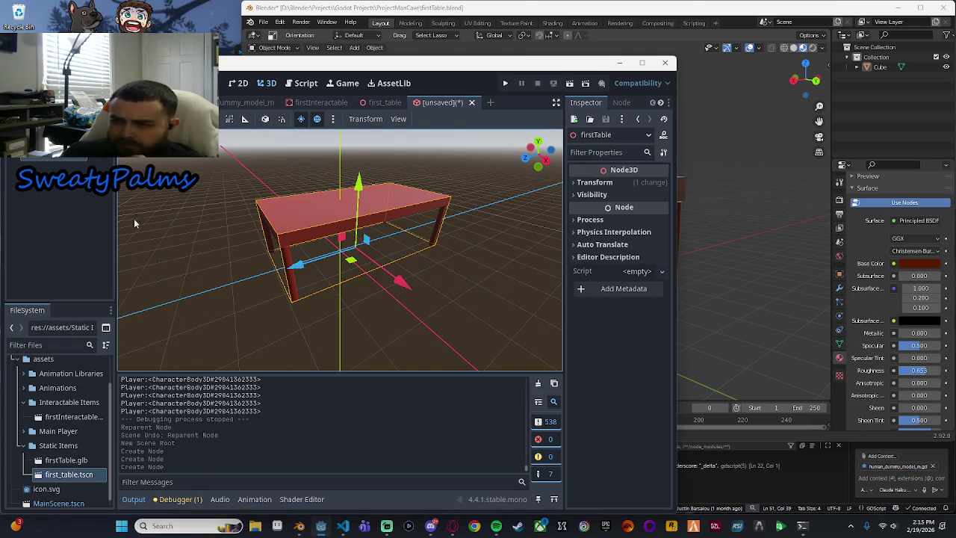
# Step: Close the test scene without saving and open a fresh empty scene
pyautogui.rightClick(57, 156)
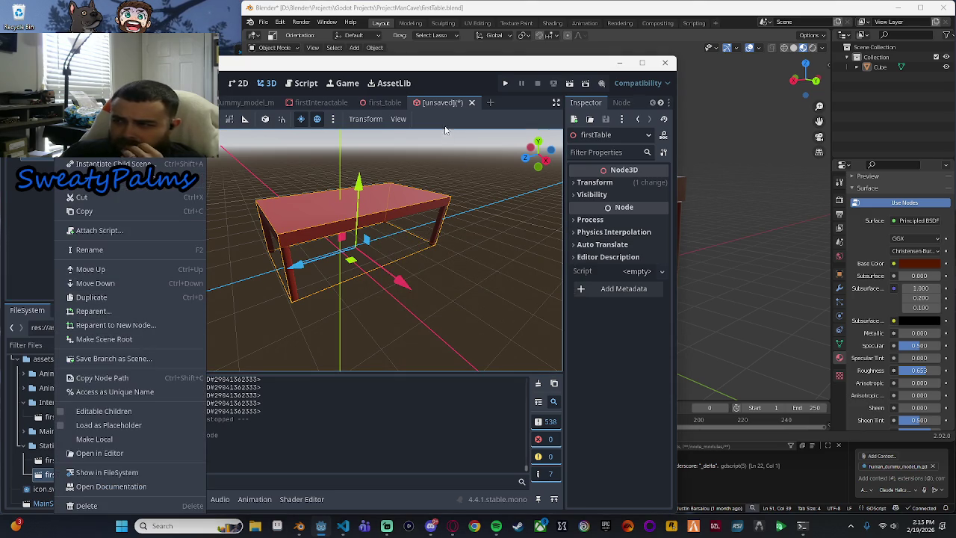
pyautogui.click(471, 102)
pyautogui.click(472, 103)
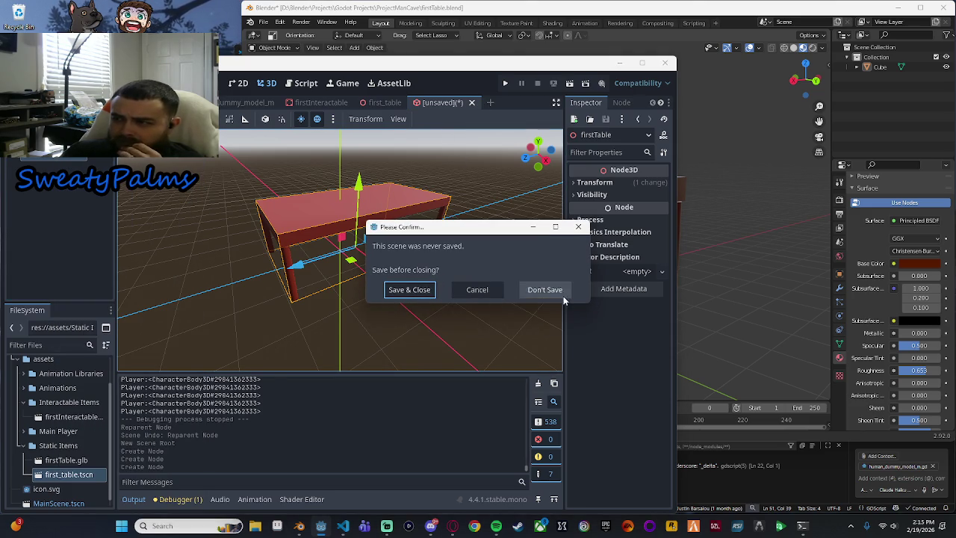
pyautogui.click(560, 291)
pyautogui.click(428, 103)
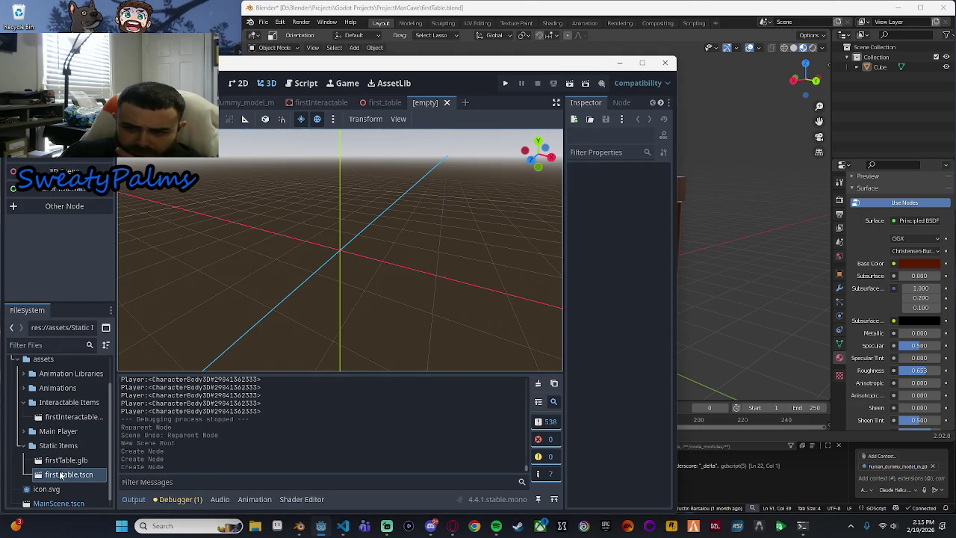
# Step: Close the spare empty scene, returning to first_table
pyautogui.doubleClick(65, 476)
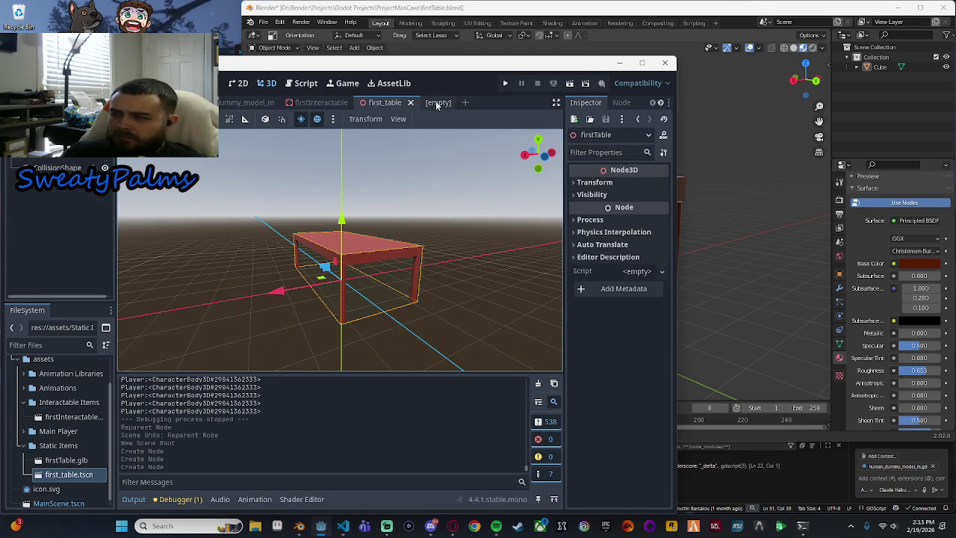
pyautogui.click(438, 104)
pyautogui.click(447, 103)
# Step: Review firstTable.glb's mesh and root import settings, reimport the model, and close the dialog
pyautogui.doubleClick(66, 461)
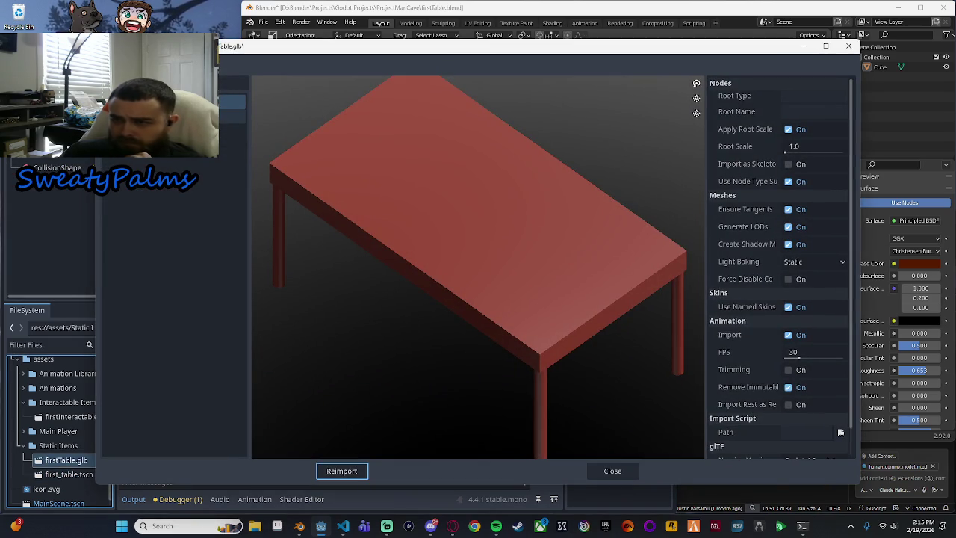
pyautogui.click(112, 116)
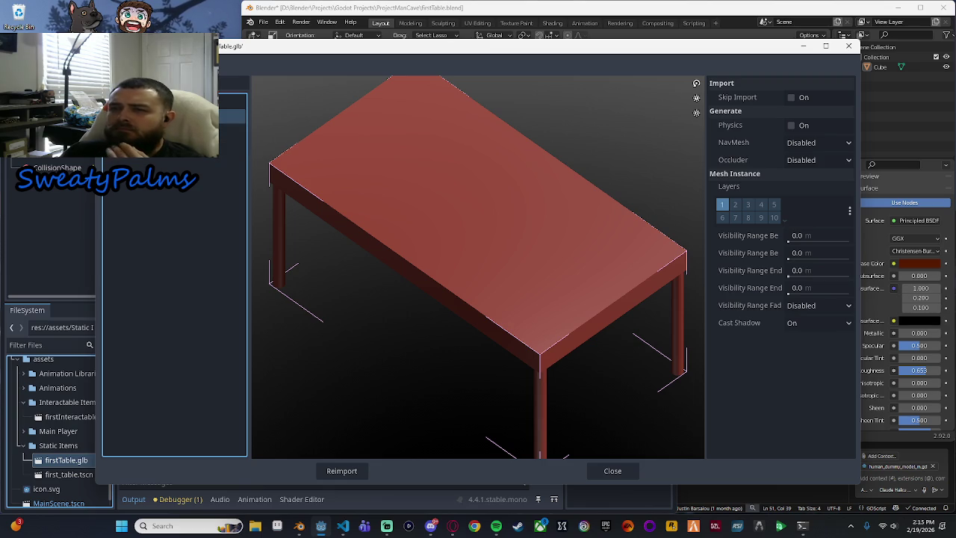
pyautogui.click(232, 101)
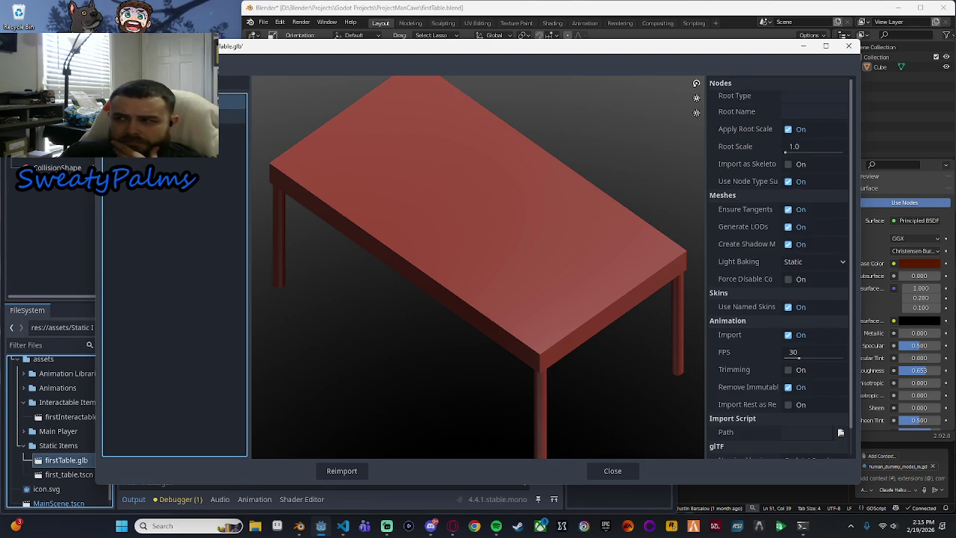
pyautogui.click(232, 116)
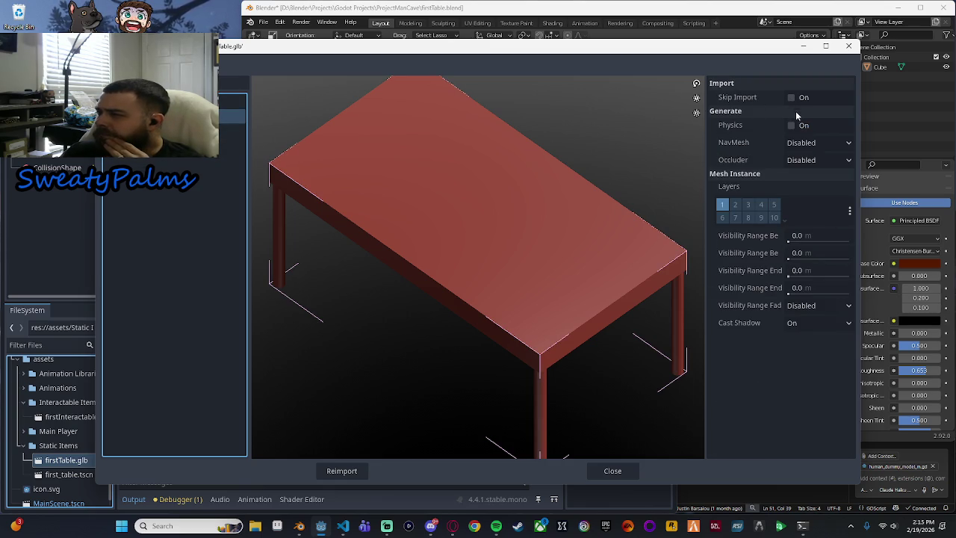
pyautogui.click(341, 470)
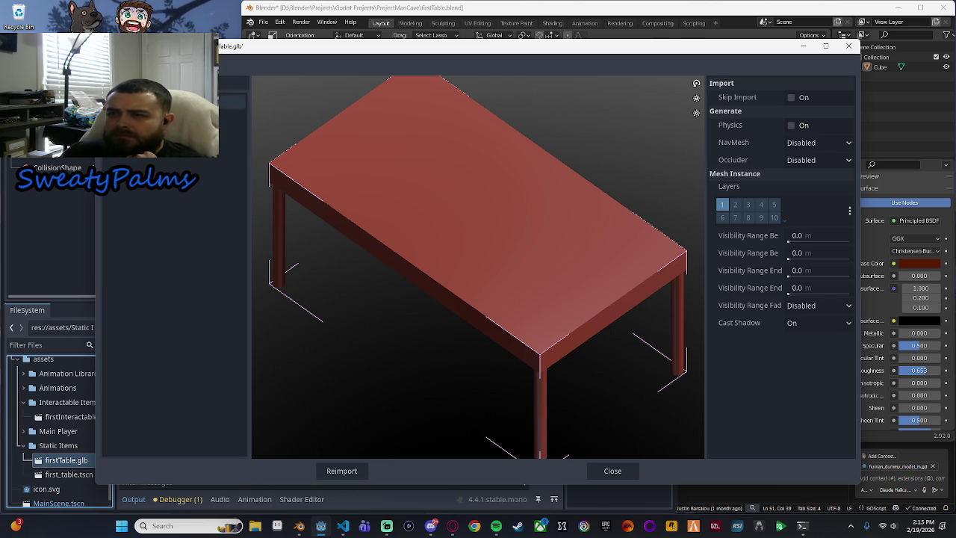
pyautogui.click(231, 101)
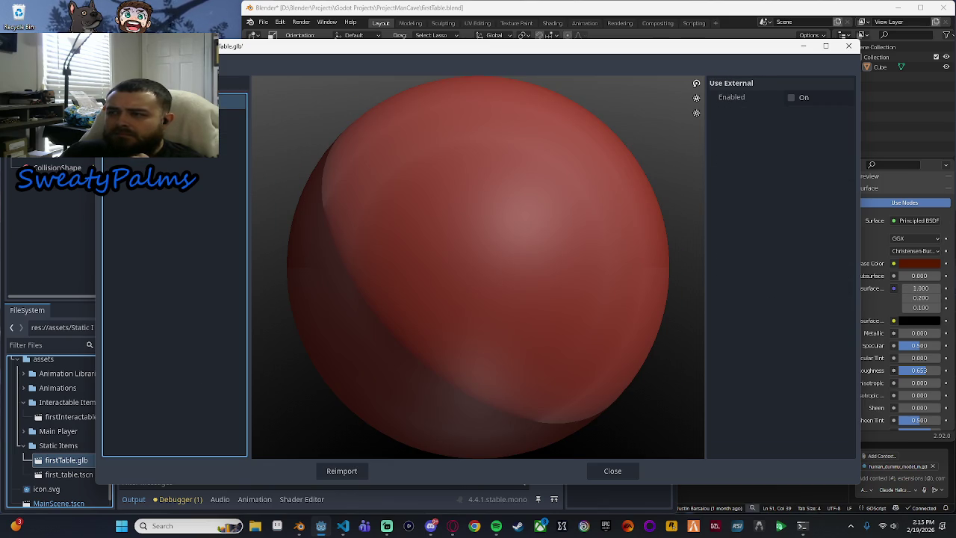
pyautogui.click(232, 115)
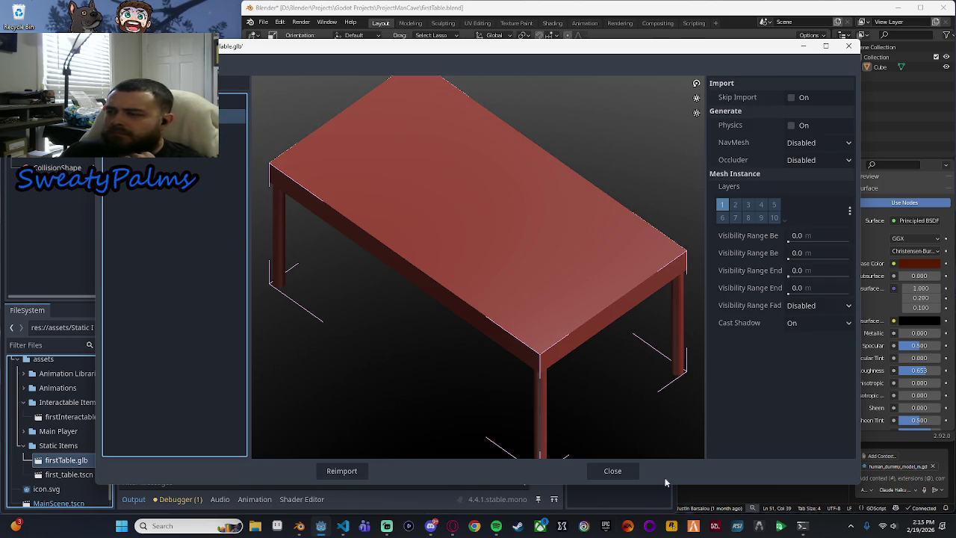
pyautogui.click(612, 470)
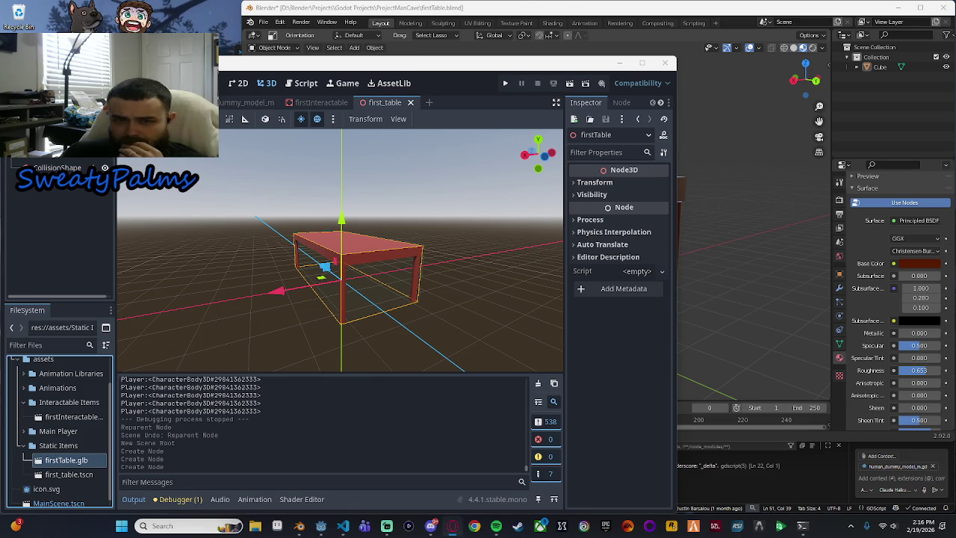
pyautogui.click(452, 525)
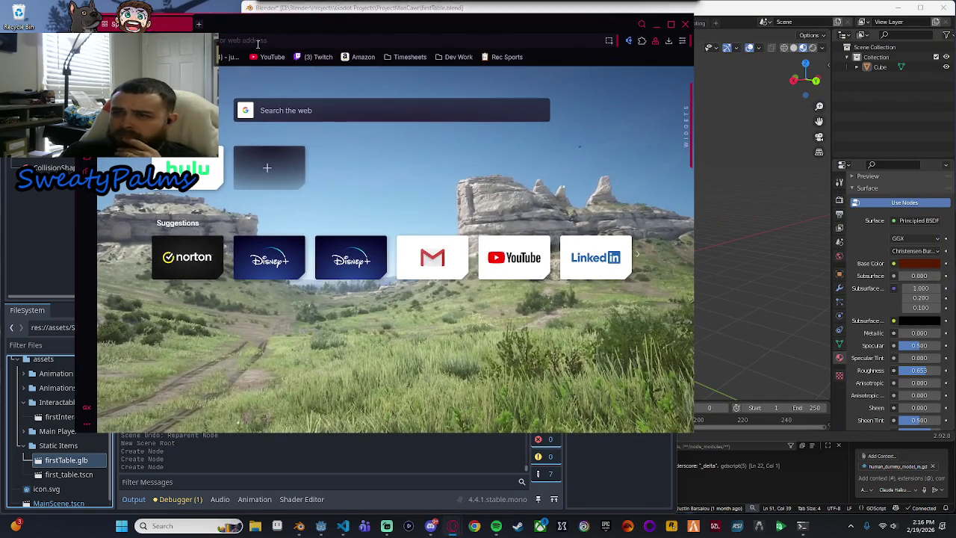
# Step: Reopen the Godot 4 3D Platformer Lesson #7 video from YouTube history in full screen
pyautogui.click(274, 56)
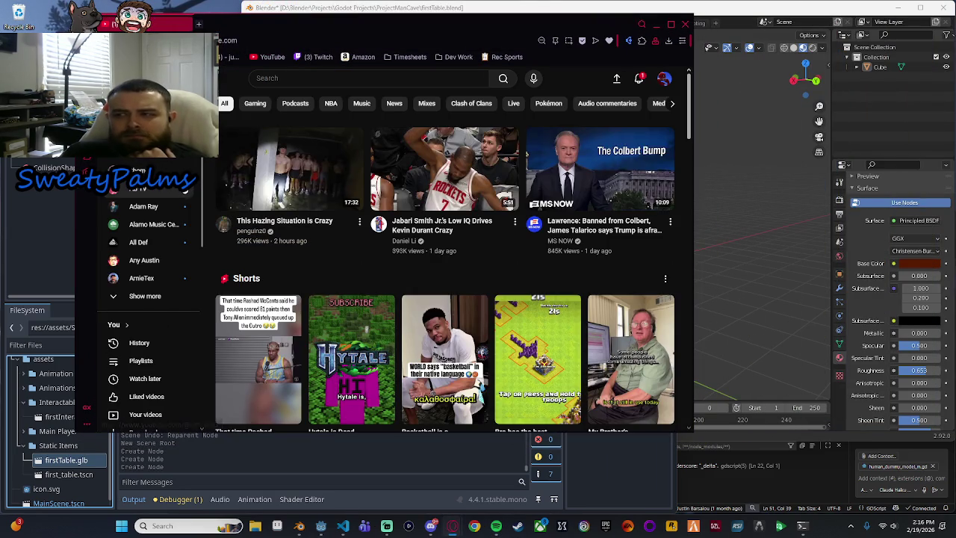
pyautogui.click(153, 346)
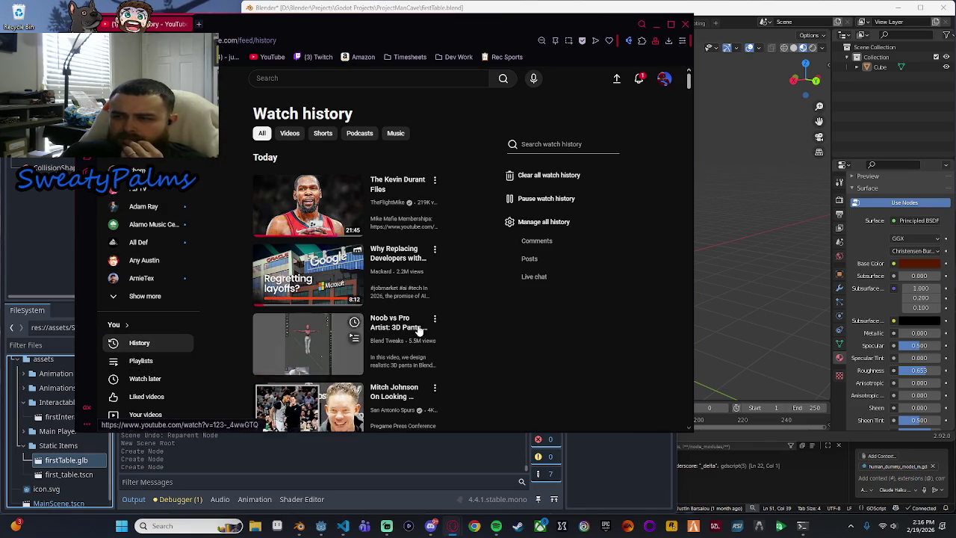
pyautogui.scroll(-3, 557, 352)
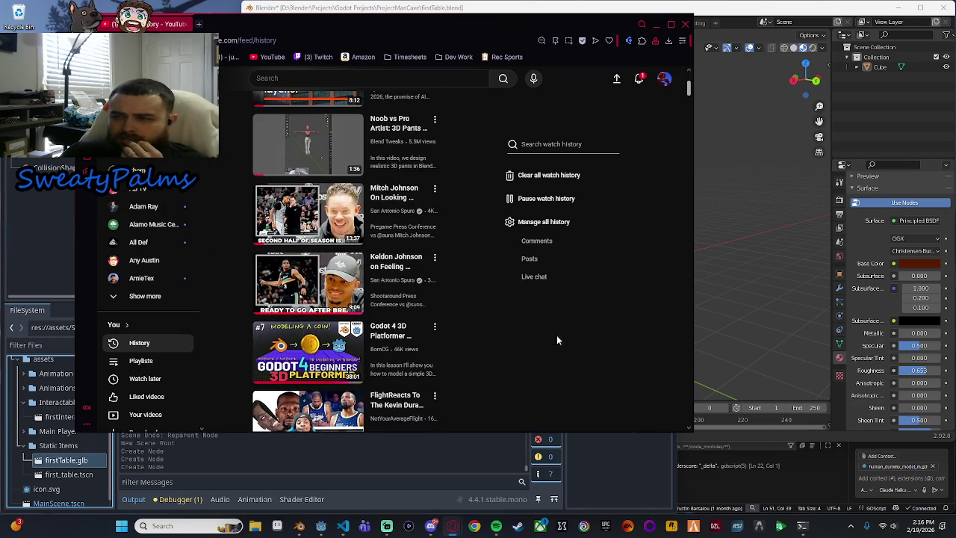
pyautogui.scroll(-2, 645, 331)
pyautogui.click(308, 224)
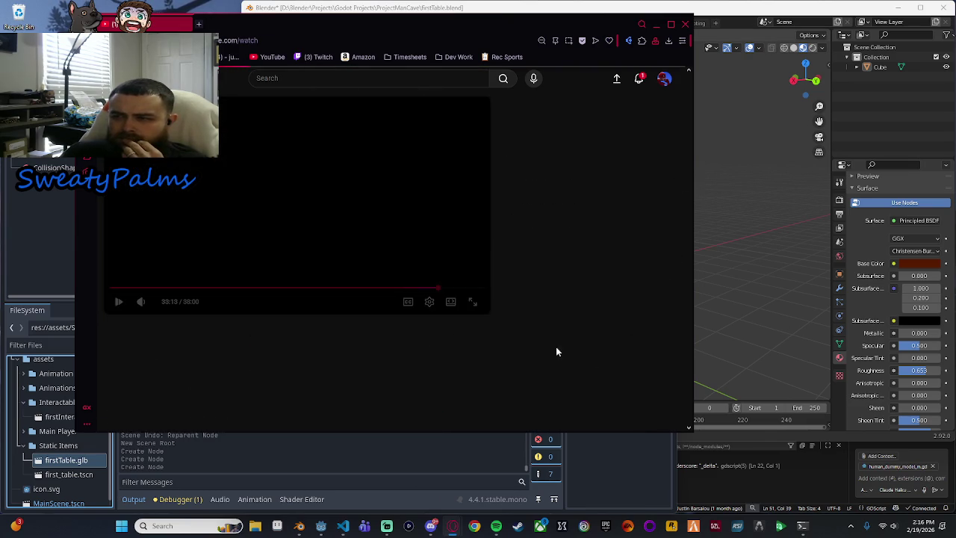
pyautogui.press('f')
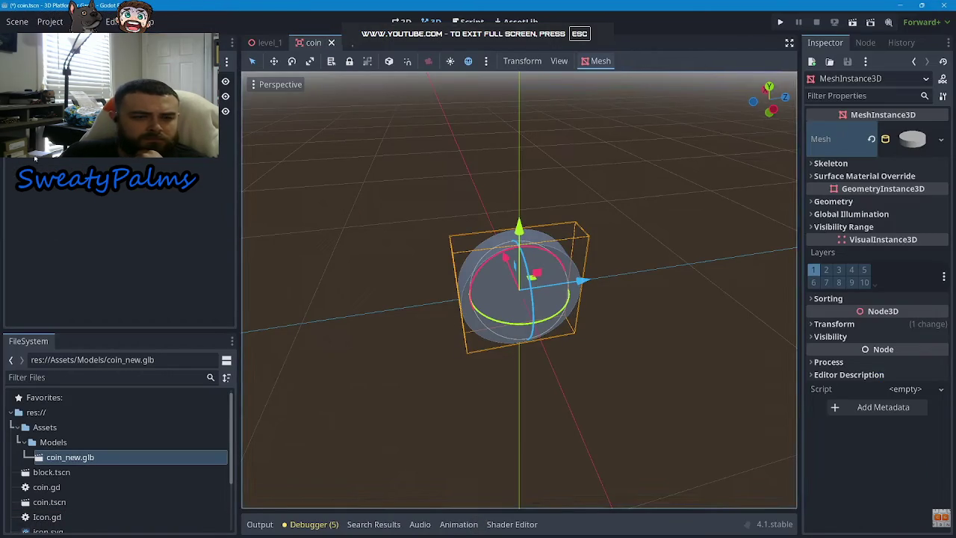
# Step: Skip ahead through the coin tutorial several times, then pause it
pyautogui.moveTo(66, 307)
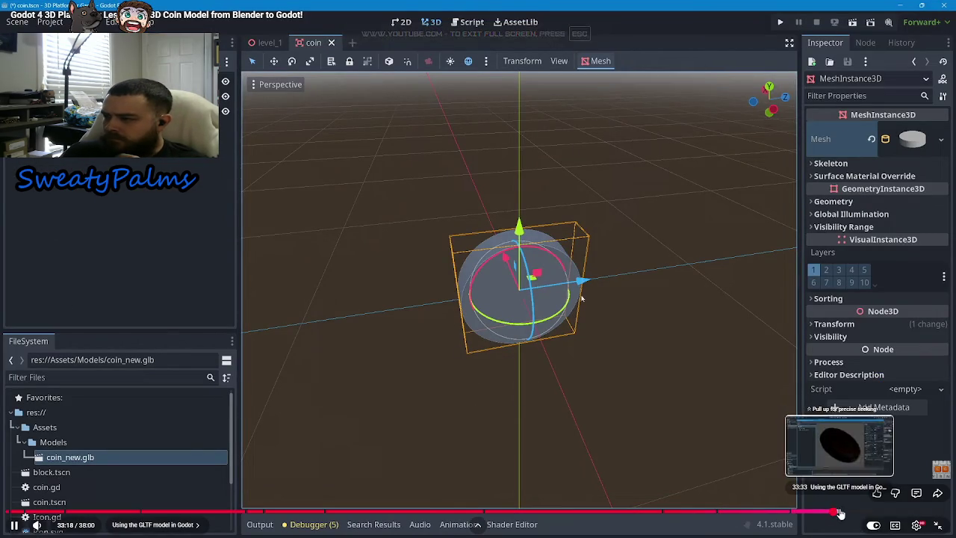
pyautogui.click(855, 513)
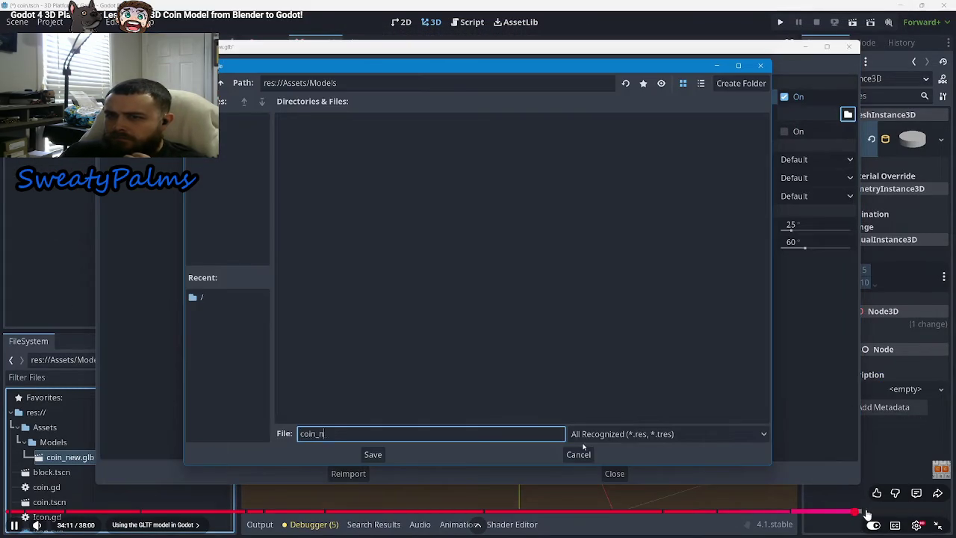
pyautogui.click(870, 513)
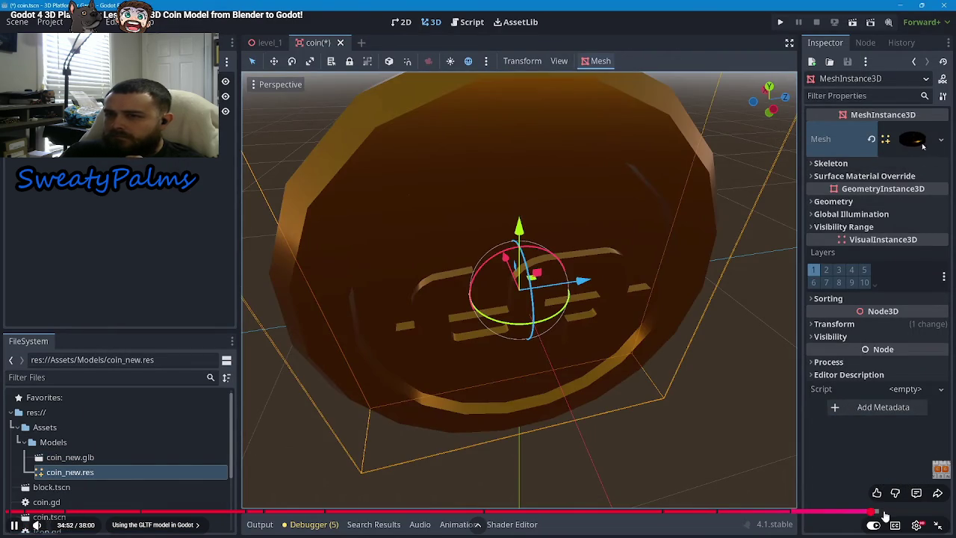
pyautogui.click(893, 513)
pyautogui.click(903, 514)
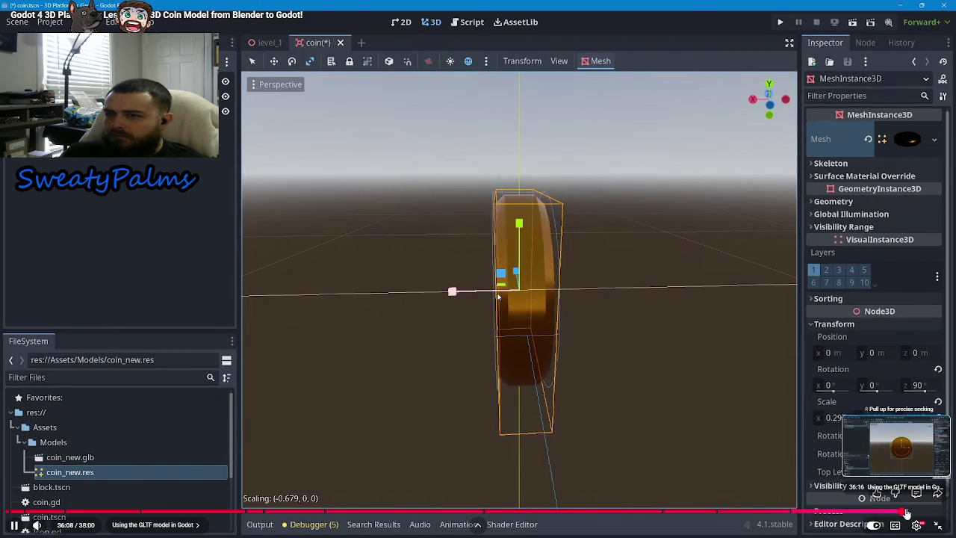
pyautogui.click(673, 366)
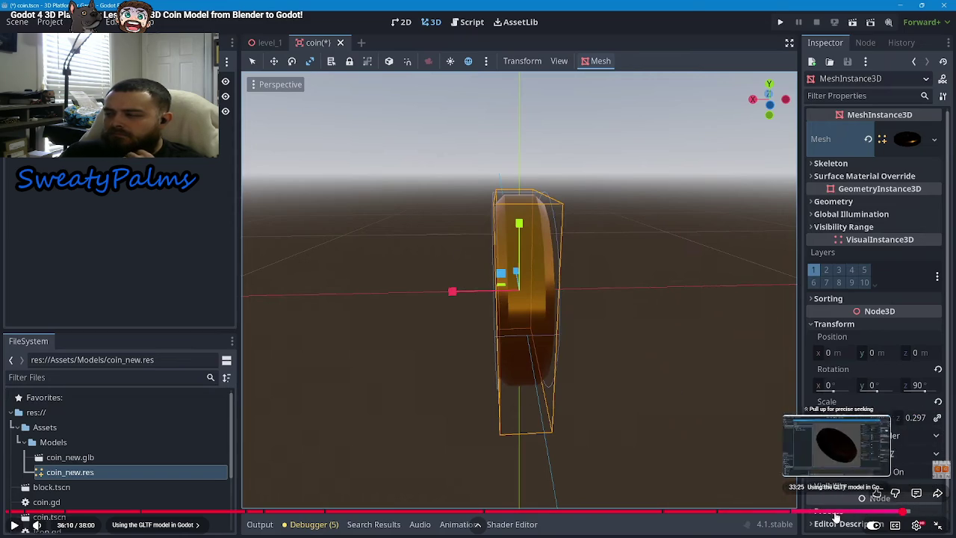
# Step: Seek back to the coin scene near 32:27, advance, and pause at about 32:54 outside full screen
pyautogui.click(814, 513)
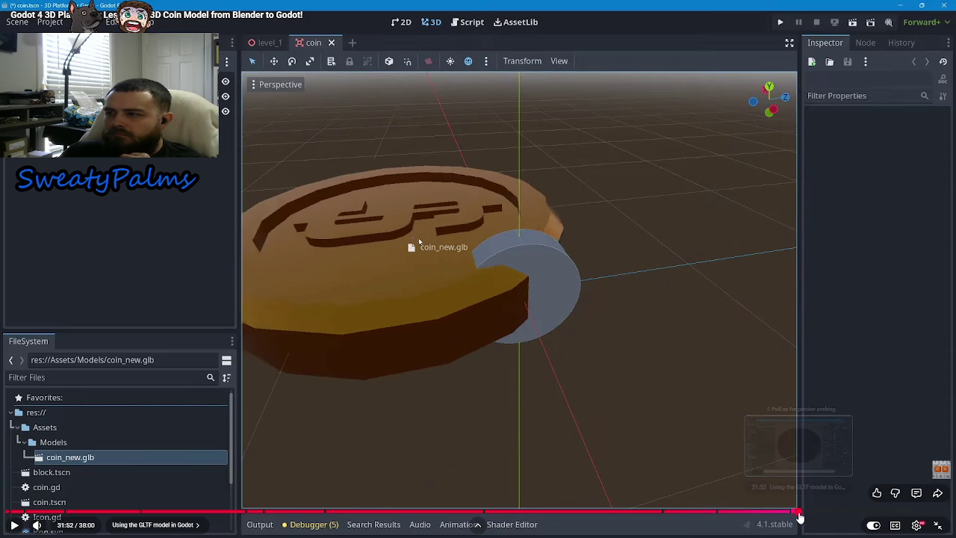
pyautogui.click(811, 514)
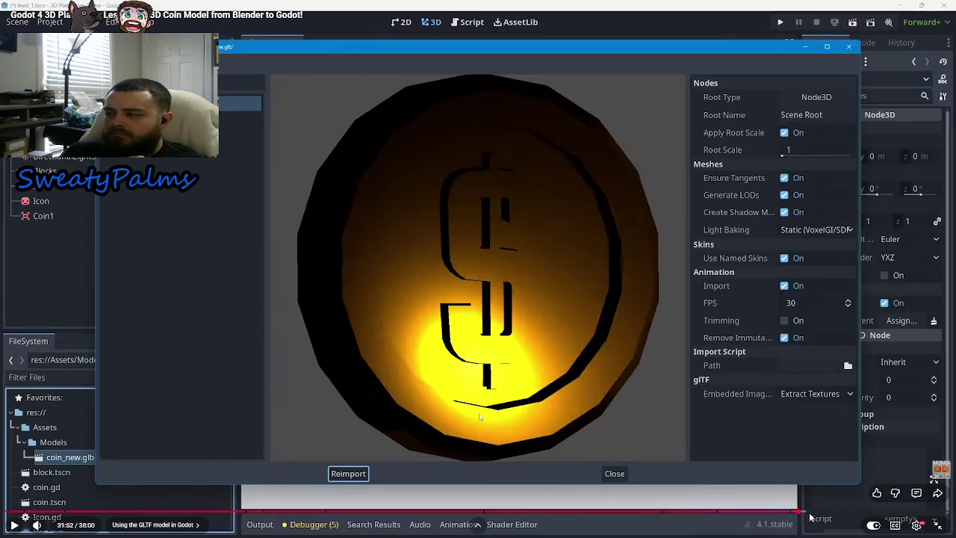
pyautogui.click(813, 514)
pyautogui.press('space')
pyautogui.click(814, 514)
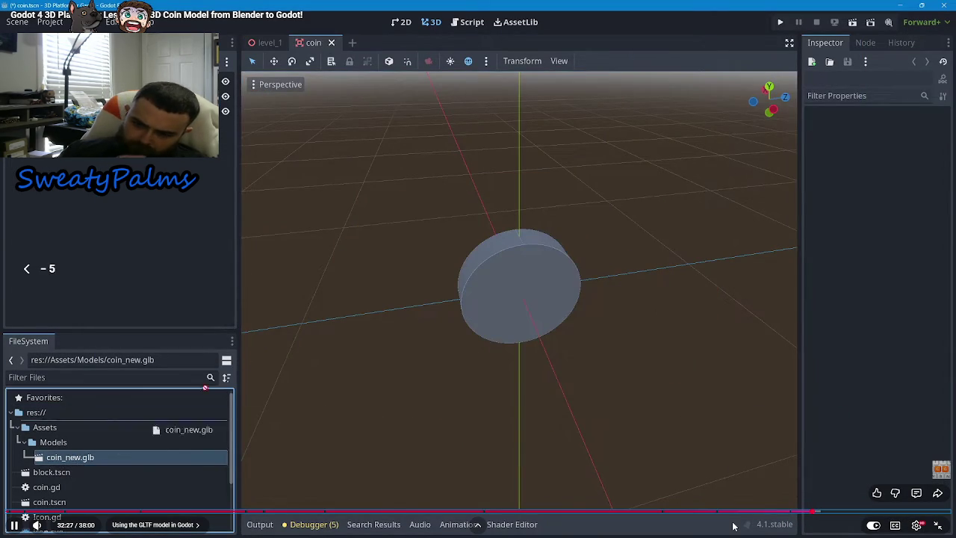
pyautogui.press('Right')
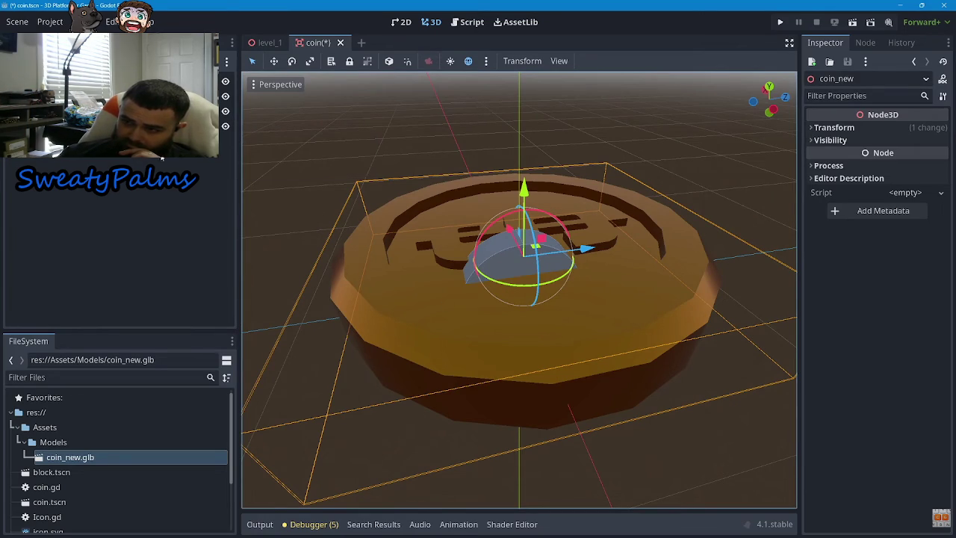
pyautogui.click(112, 111)
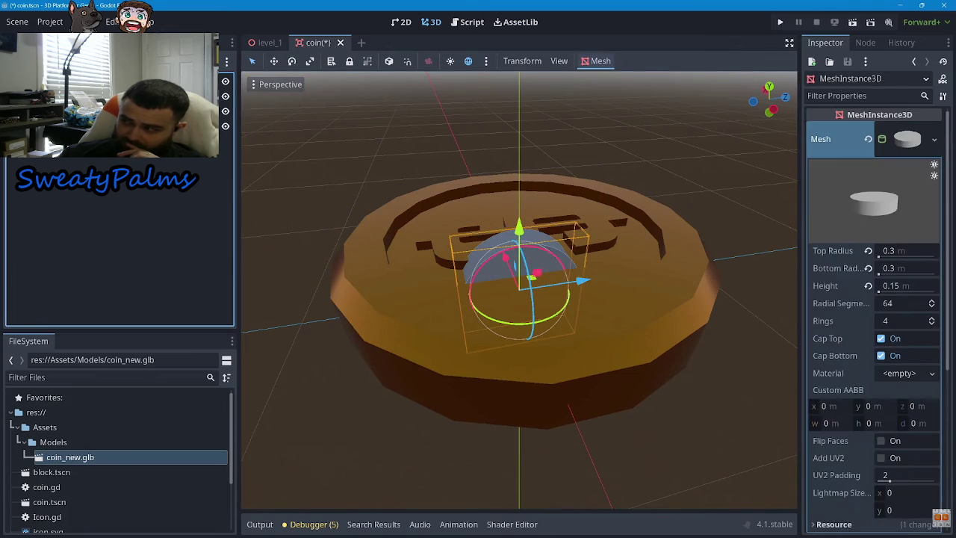
pyautogui.click(769, 112)
pyautogui.press('Escape')
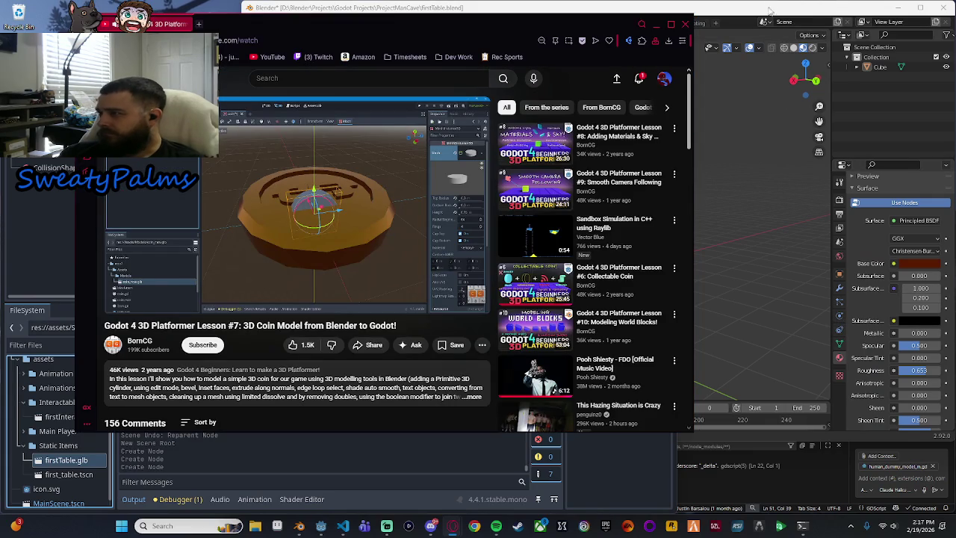
# Step: Clear the 'collis' search in Create New Node and expand the Node3D branch
pyautogui.click(346, 459)
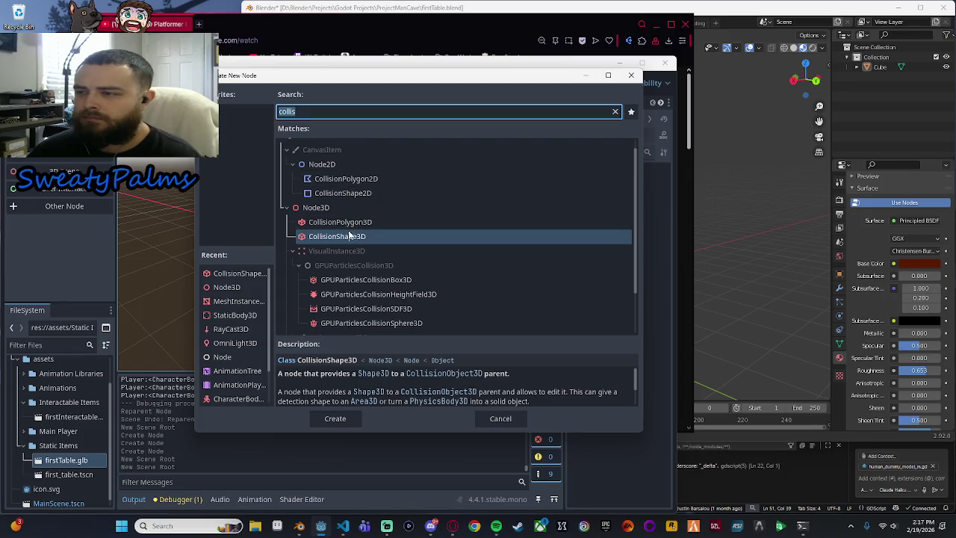
pyautogui.scroll(-3, 341, 246)
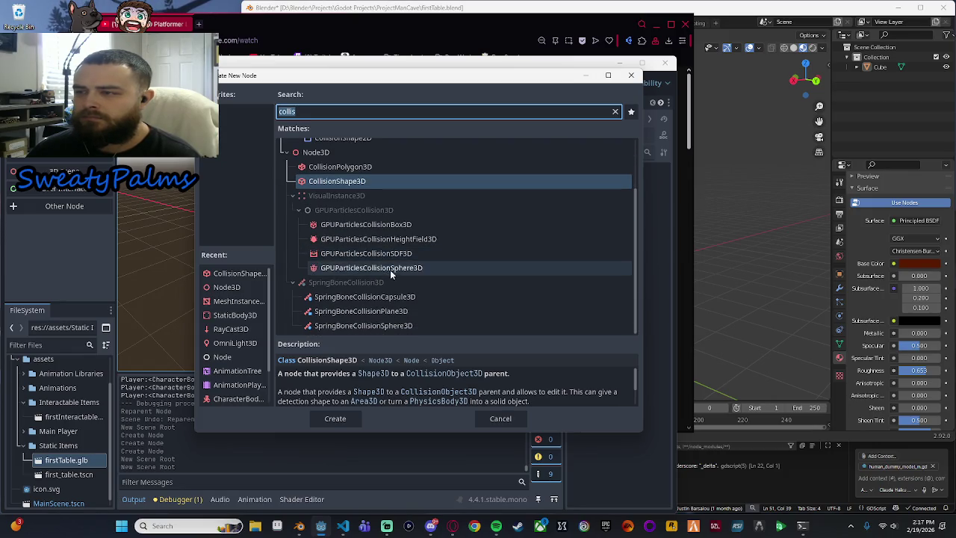
pyautogui.scroll(4, 384, 275)
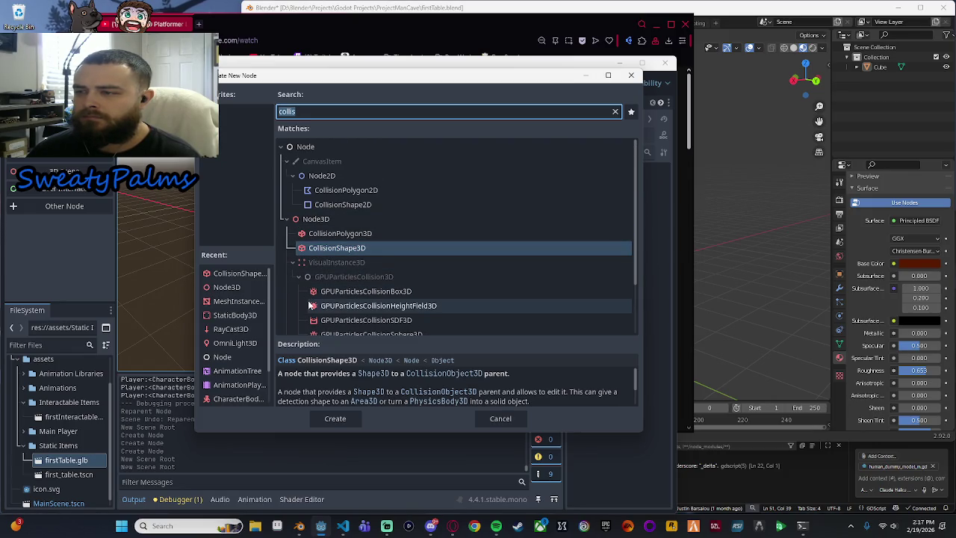
pyautogui.scroll(-2, 364, 315)
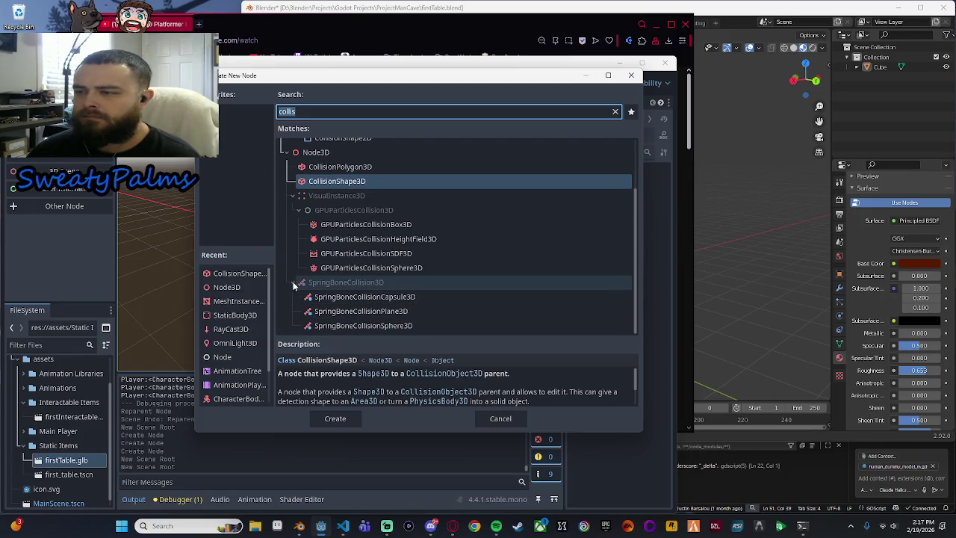
pyautogui.click(615, 112)
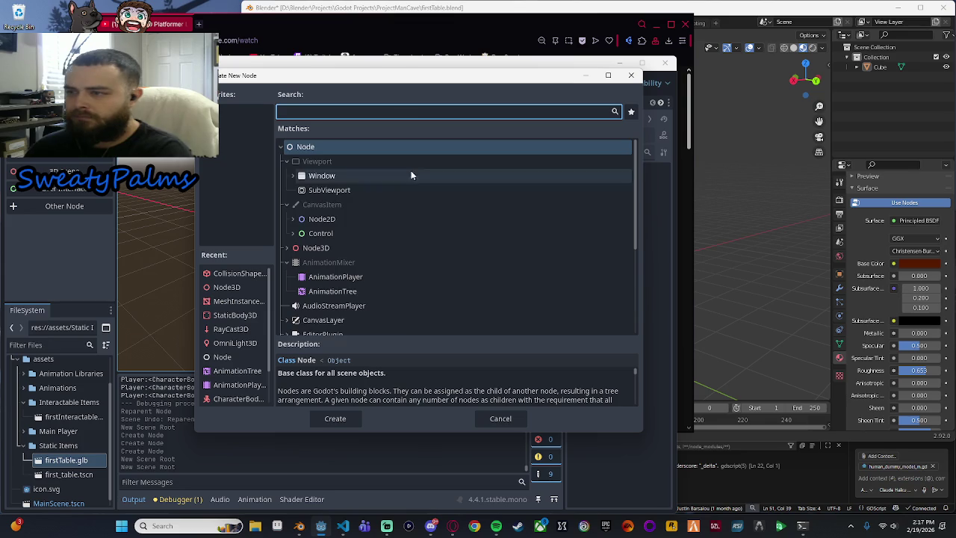
pyautogui.scroll(2, 332, 266)
pyautogui.click(286, 200)
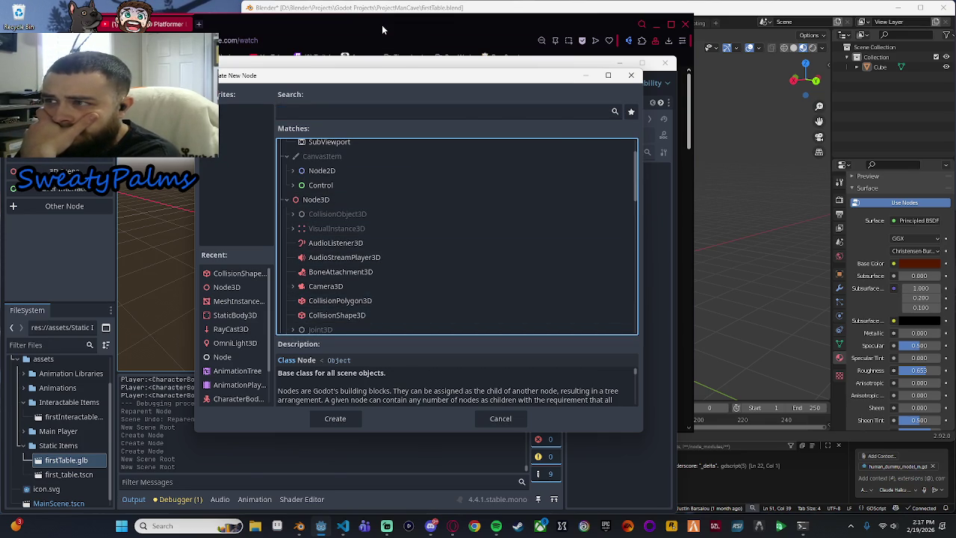
# Step: Play the coin tutorial full screen, rewound to about 32:06
pyautogui.hotkey('alt', 'Tab')
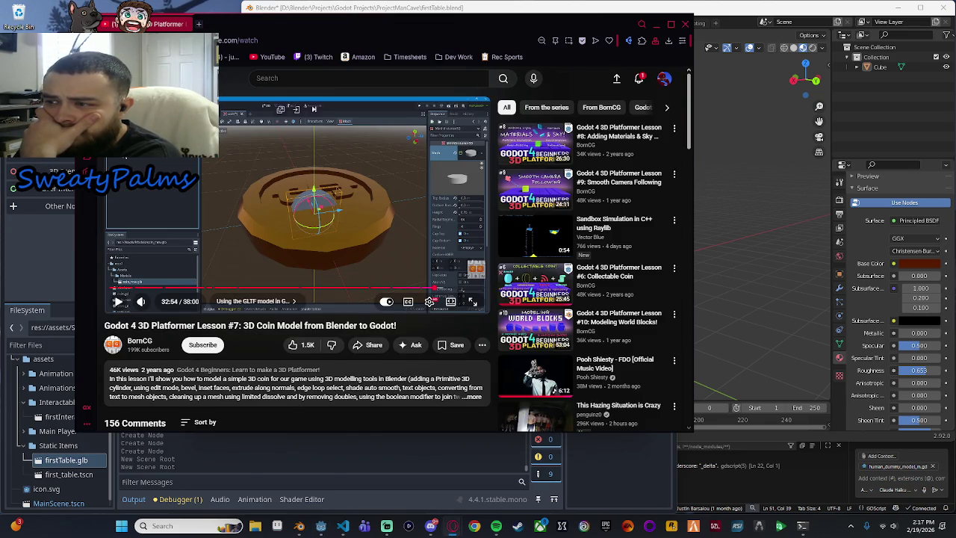
pyautogui.press('f')
pyautogui.moveTo(745, 513); pyautogui.dragTo(807, 515)
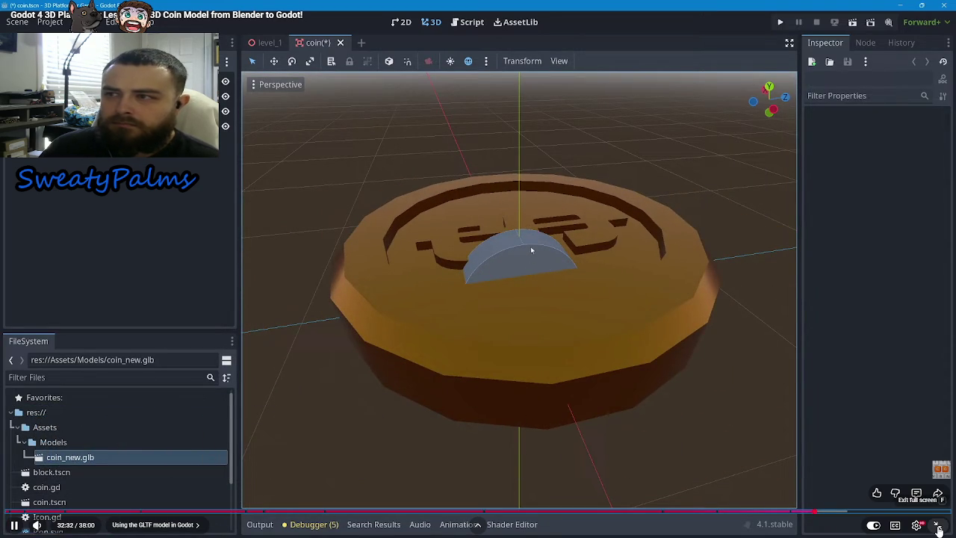
# Step: Pause the tutorial out of full screen and bring Godot's Create New Node dialog forward
pyautogui.click(938, 528)
pyautogui.click(373, 253)
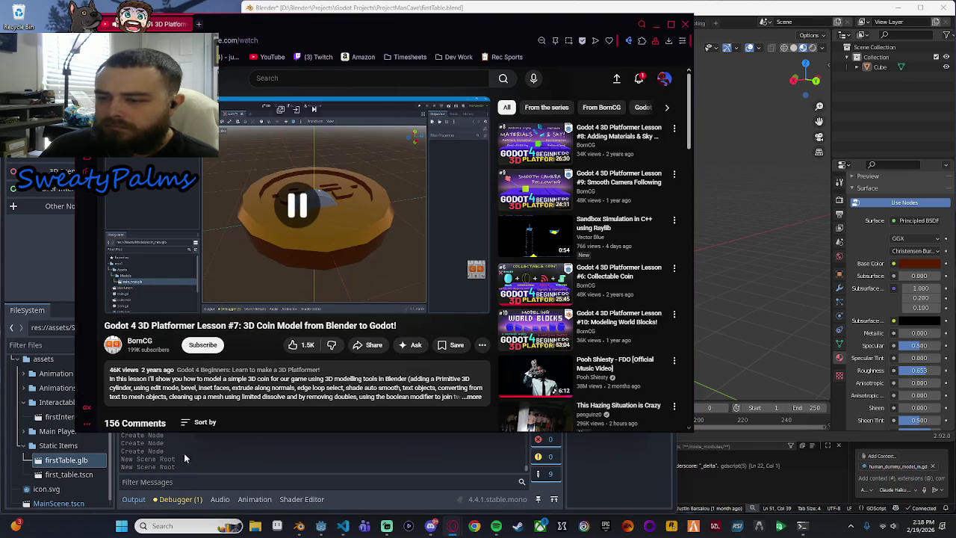
pyautogui.click(145, 458)
pyautogui.scroll(-8, 402, 261)
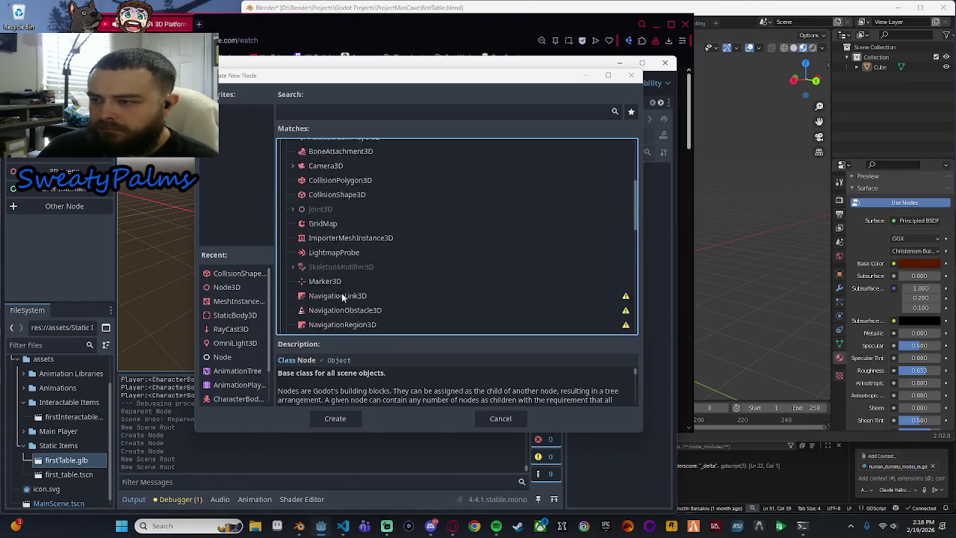
# Step: Browse Node3D subtypes, expanding XRNode3D, SkeletonModifier3D, Joint3D, Camera3D and other branches
pyautogui.scroll(-4, 356, 315)
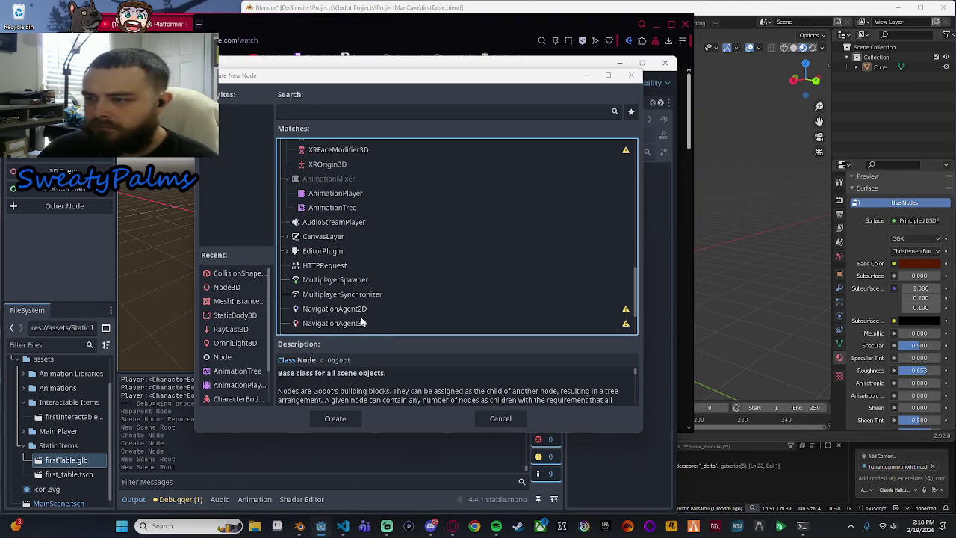
pyautogui.scroll(3, 306, 269)
pyautogui.click(293, 256)
pyautogui.click(292, 227)
pyautogui.click(293, 227)
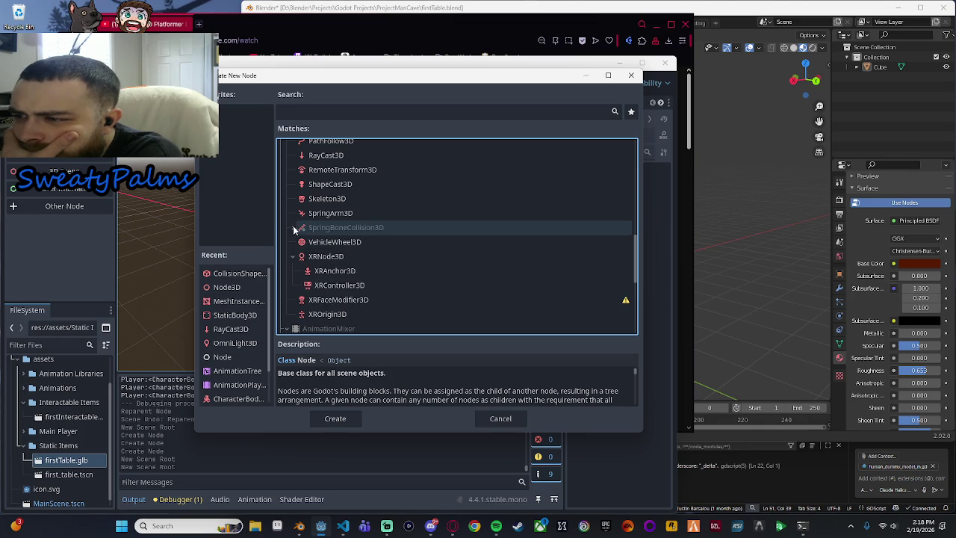
pyautogui.click(293, 256)
pyautogui.scroll(3, 299, 260)
pyautogui.scroll(3, 303, 260)
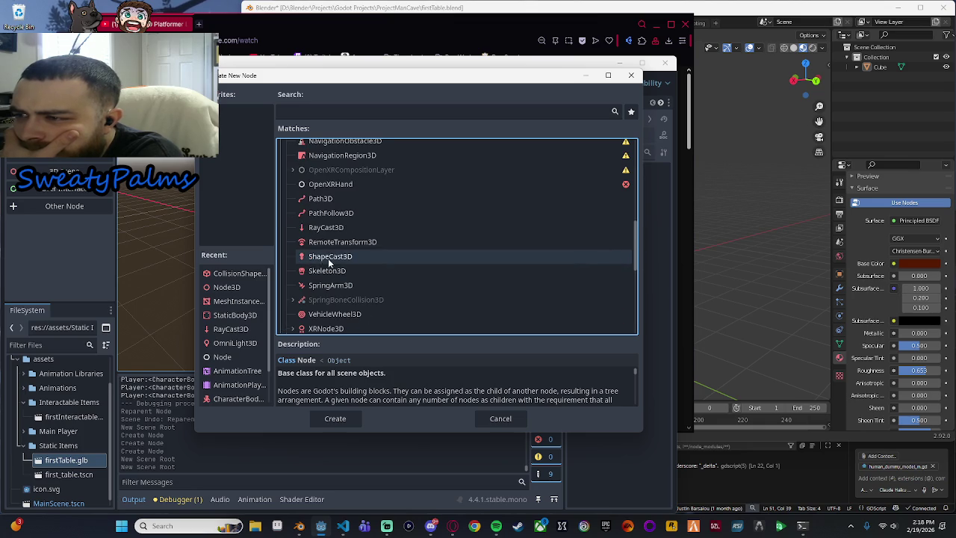
pyautogui.scroll(1, 306, 254)
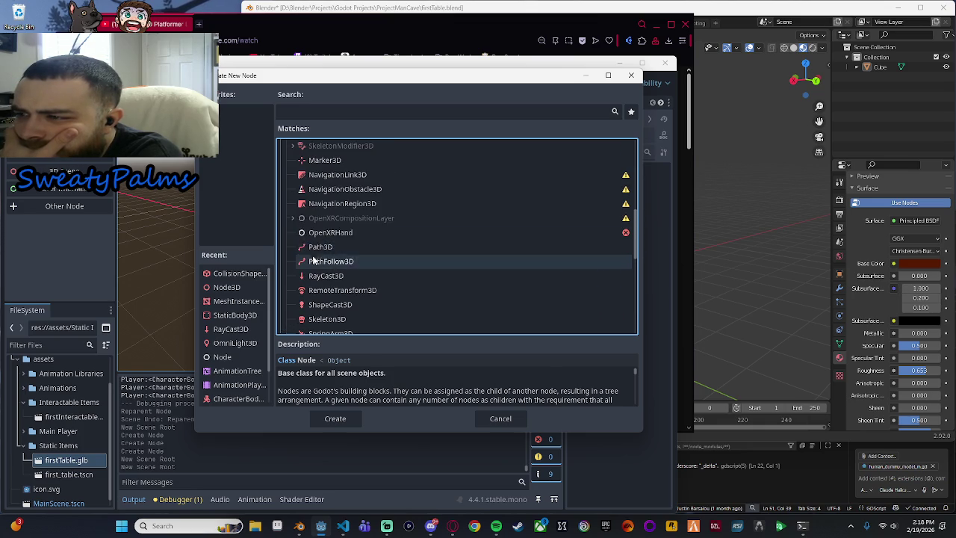
pyautogui.click(293, 218)
pyautogui.scroll(3, 293, 224)
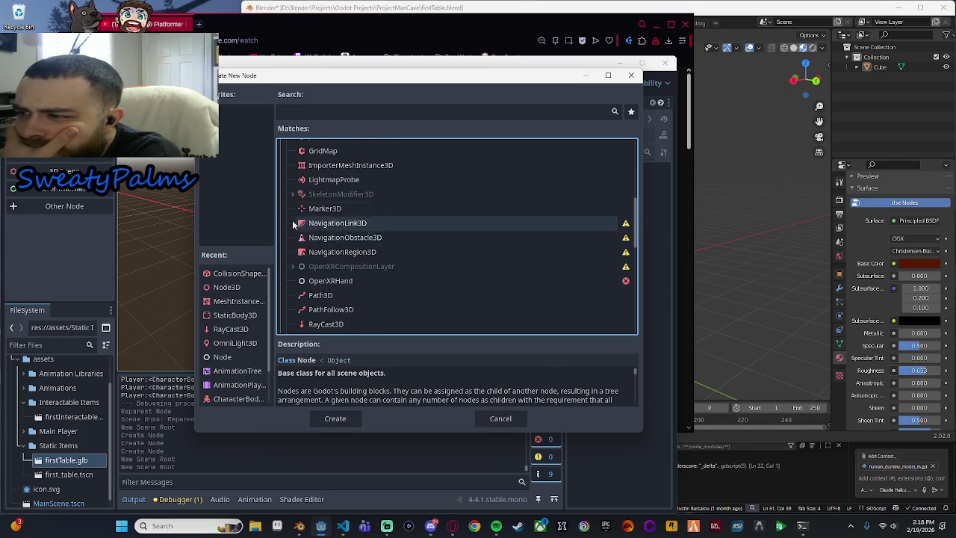
pyautogui.scroll(4, 292, 236)
pyautogui.click(292, 243)
pyautogui.scroll(-5, 297, 251)
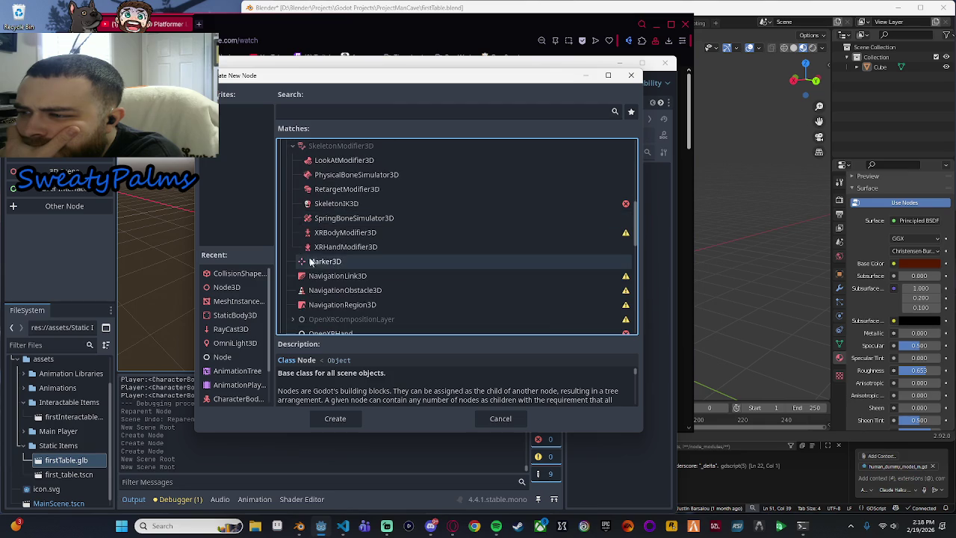
pyautogui.scroll(4, 310, 255)
pyautogui.click(293, 218)
pyautogui.scroll(3, 294, 225)
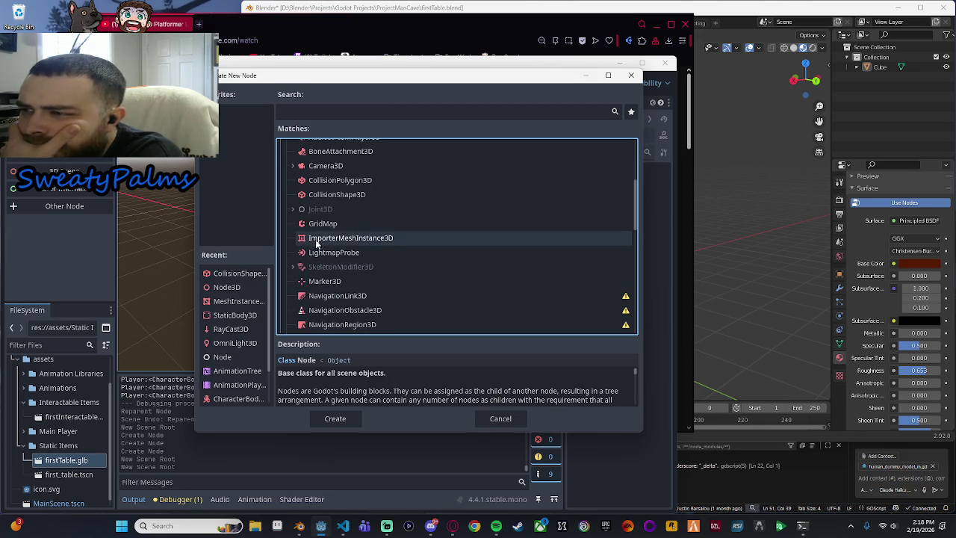
pyautogui.click(292, 233)
pyautogui.click(292, 232)
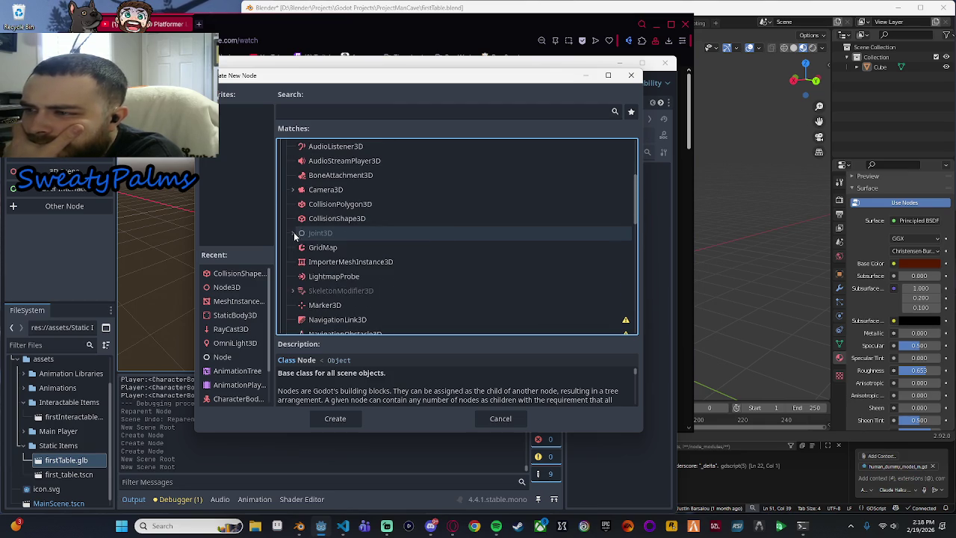
pyautogui.scroll(2, 293, 224)
pyautogui.click(294, 215)
pyautogui.click(294, 214)
pyautogui.scroll(3, 294, 216)
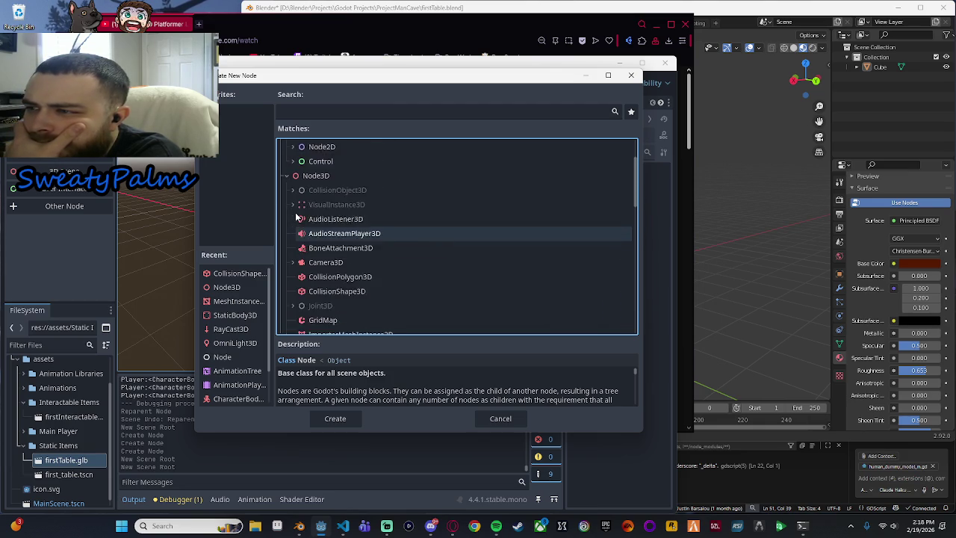
# Step: Create an Area3D node from the CollisionObject3D branch
pyautogui.click(292, 229)
pyautogui.scroll(-6, 295, 235)
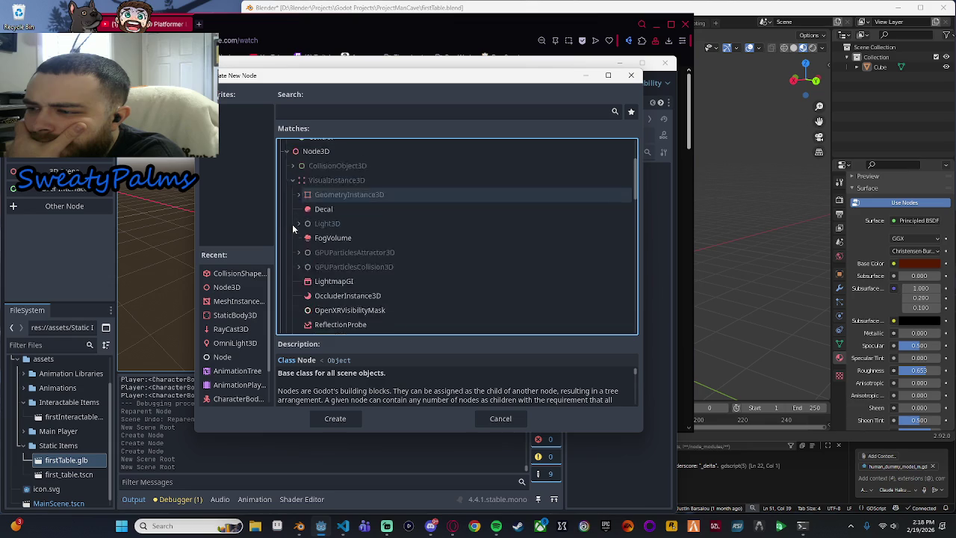
pyautogui.scroll(5, 303, 260)
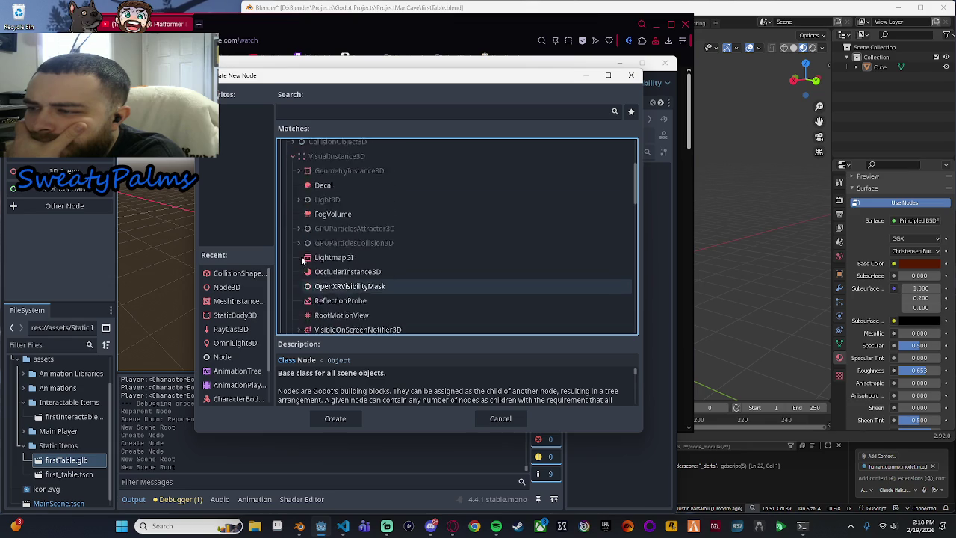
pyautogui.click(292, 228)
pyautogui.click(292, 214)
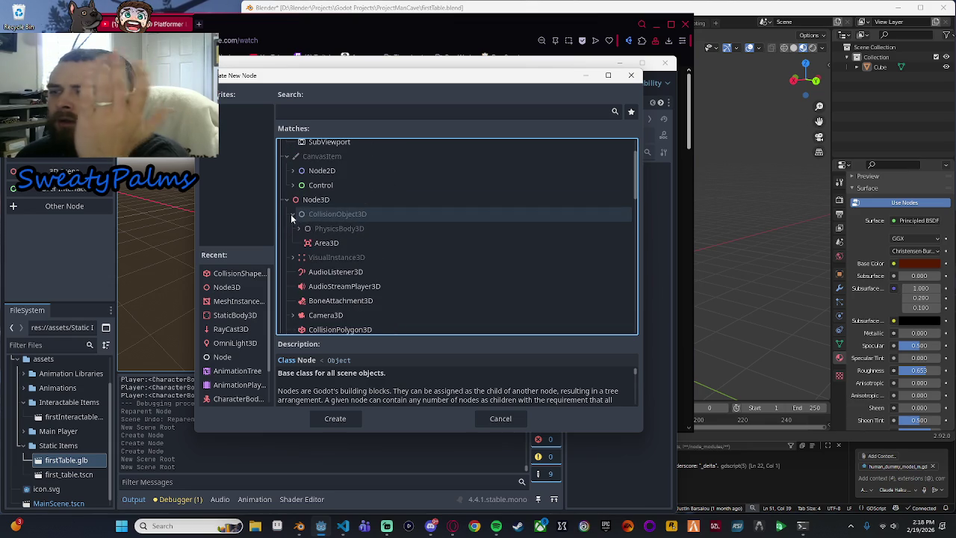
pyautogui.click(321, 245)
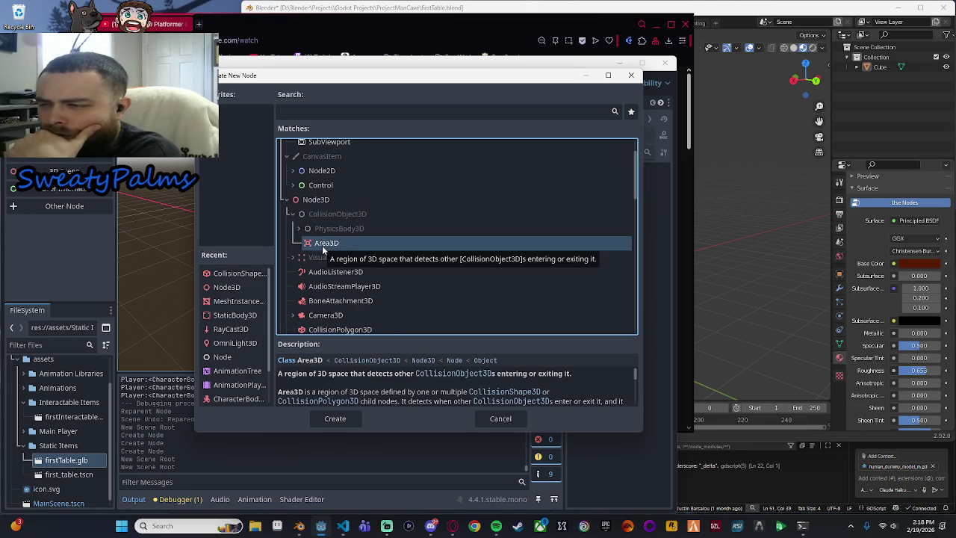
pyautogui.click(333, 421)
# Step: Add a MeshInstance3D child under Area3D by searching 'mesh'
pyautogui.click(318, 28)
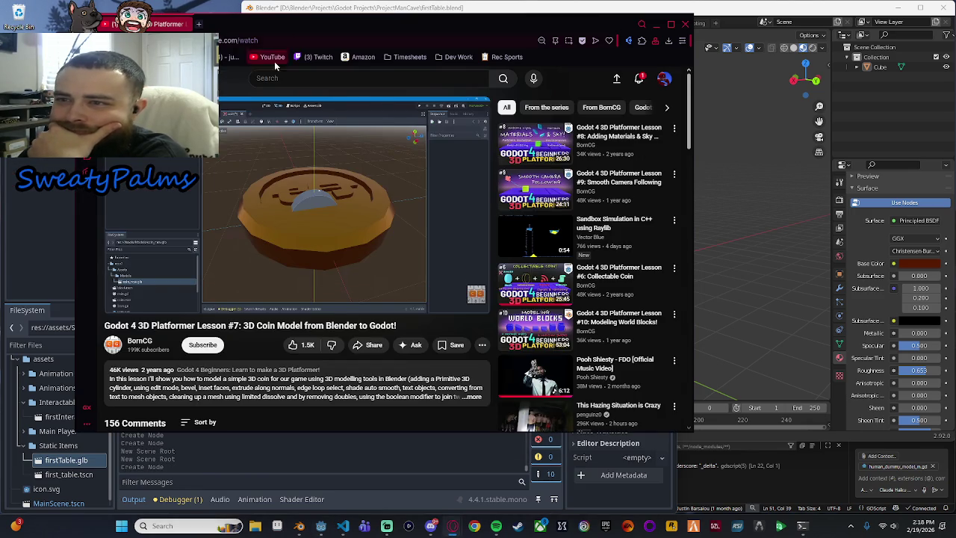
pyautogui.click(218, 396)
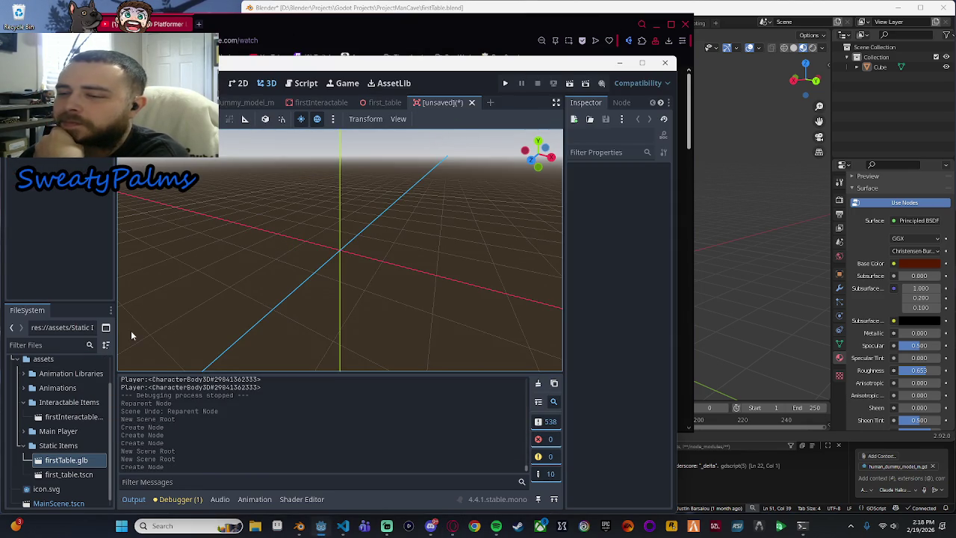
pyautogui.rightClick(58, 144)
pyautogui.click(82, 144)
pyautogui.hotkey('alt', 'Tab')
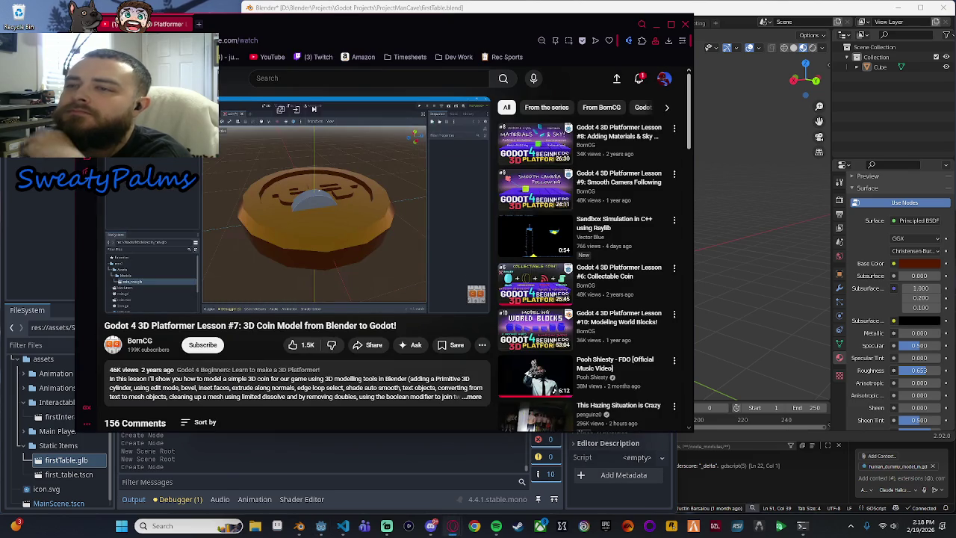
pyautogui.hotkey('alt', 'Tab')
pyautogui.write('m')
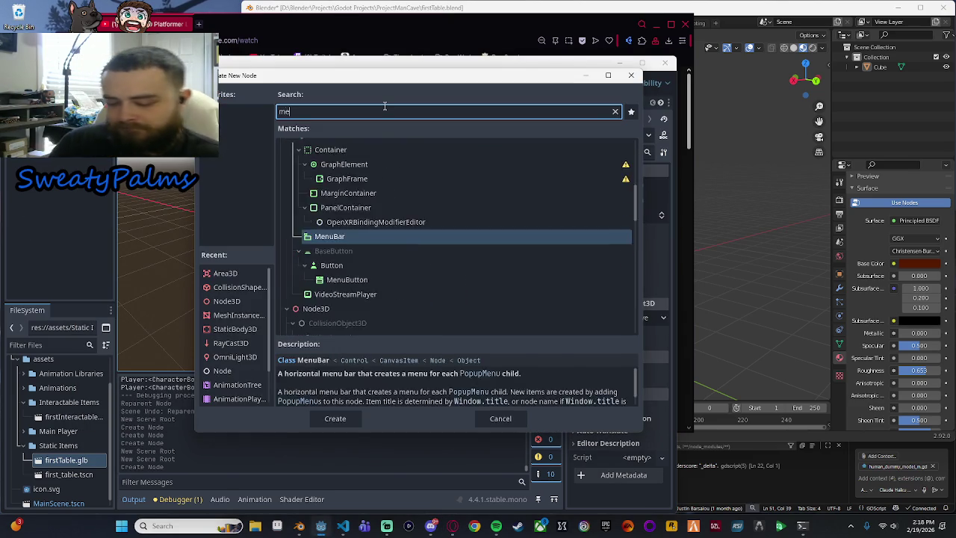
pyautogui.write('esh')
pyautogui.press('Return')
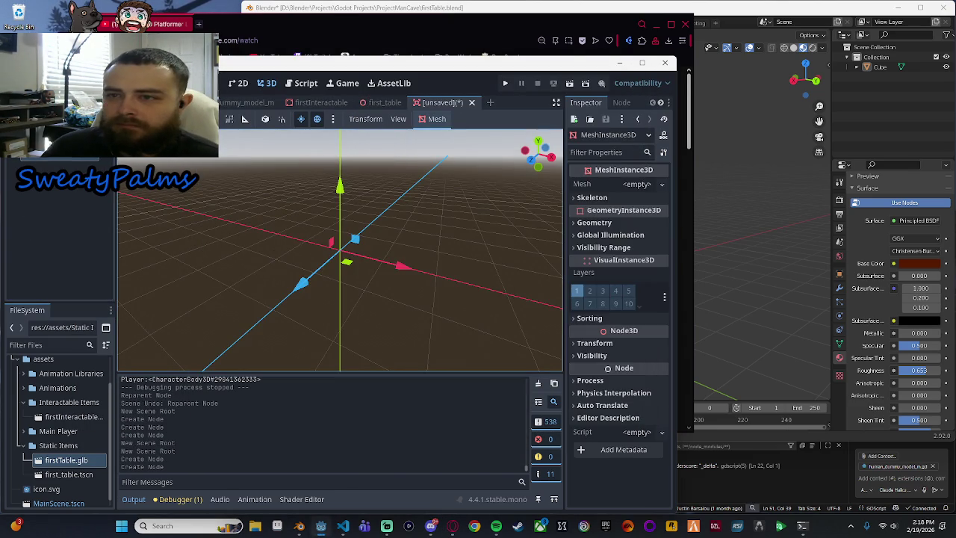
# Step: Add a CollisionShape3D child by searching 'collision'
pyautogui.rightClick(60, 191)
pyautogui.click(85, 197)
pyautogui.write('co')
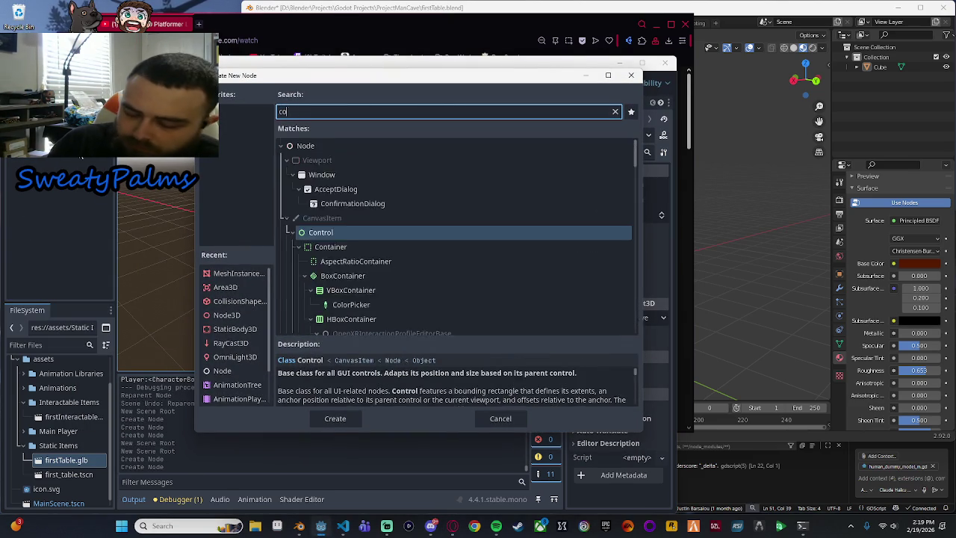
pyautogui.write('llision')
pyautogui.press('Return')
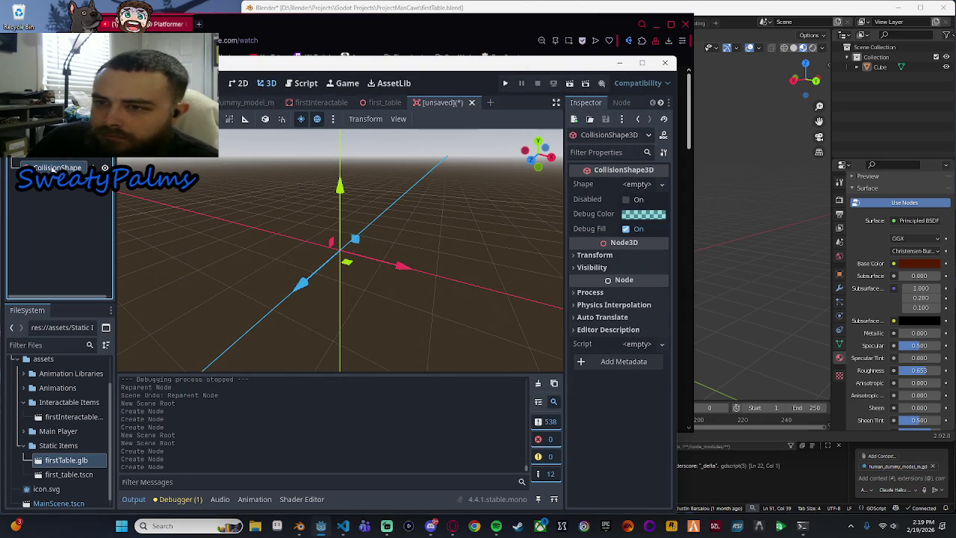
# Step: Roughly enlarge the collision shape with the gizmo, undoing the accidental move and resize
pyautogui.scroll(3, 263, 257)
pyautogui.scroll(-5, 256, 244)
pyautogui.moveTo(355, 238); pyautogui.dragTo(398, 219)
pyautogui.hotkey('ctrl', 'z')
pyautogui.moveTo(192, 275); pyautogui.dragTo(251, 341)
pyautogui.hotkey('ctrl', 'z')
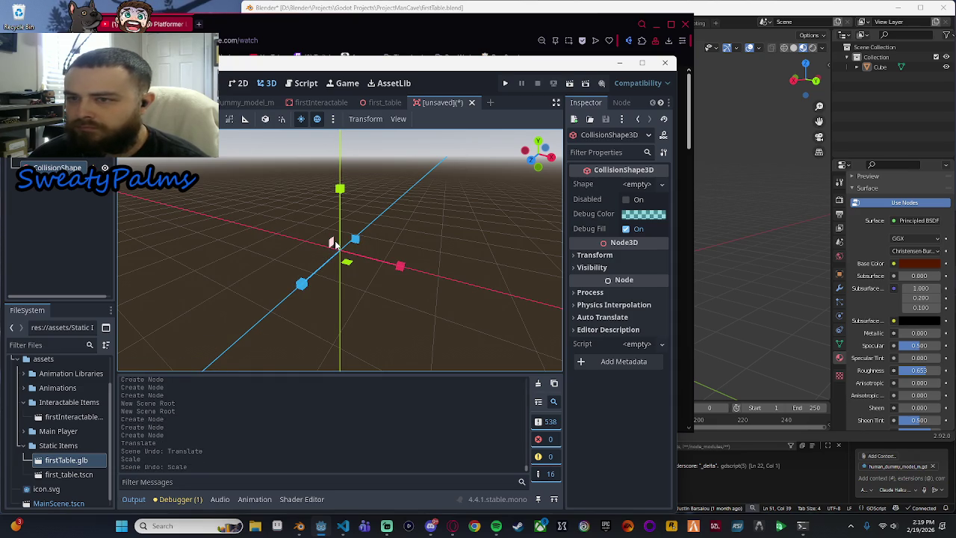
pyautogui.moveTo(343, 216); pyautogui.dragTo(366, 244)
pyautogui.scroll(1, 360, 303)
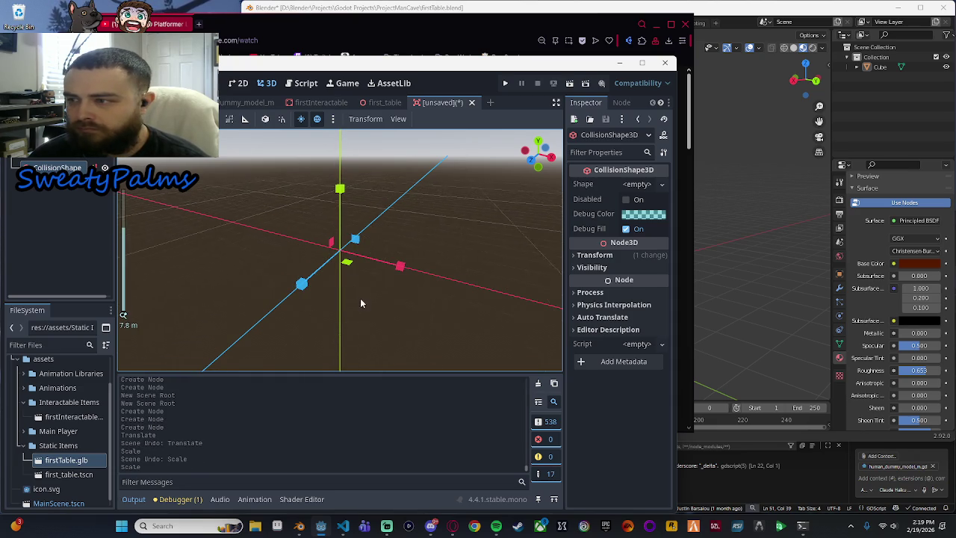
pyautogui.scroll(10, 361, 295)
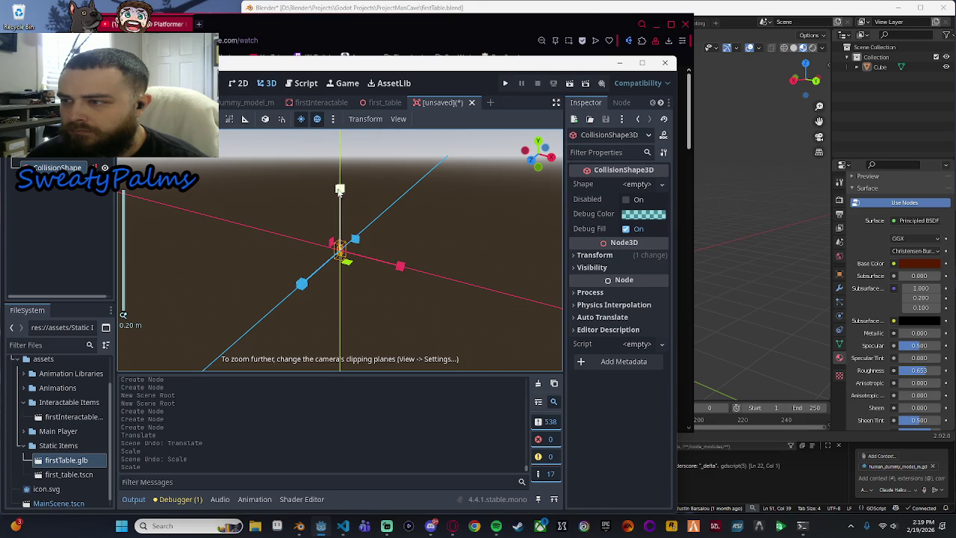
pyautogui.scroll(-7, 373, 275)
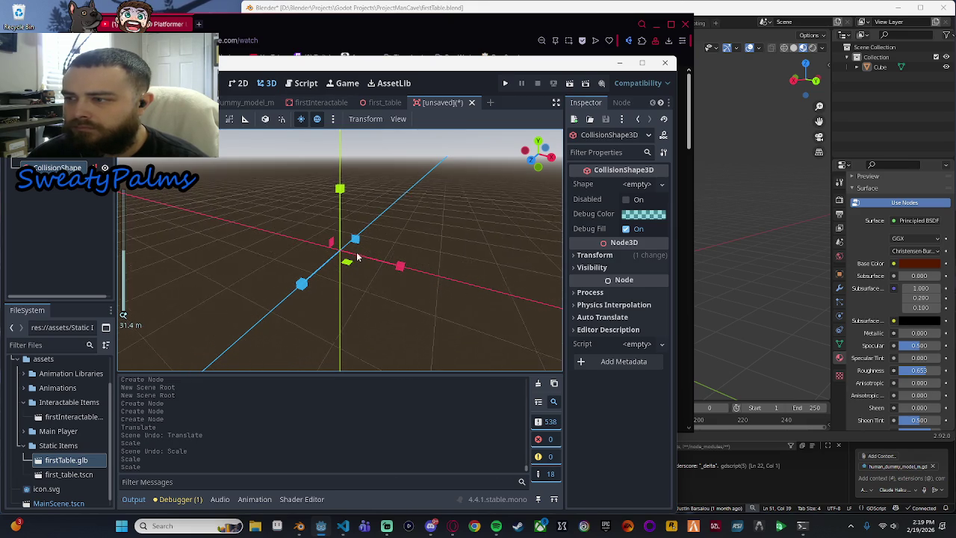
pyautogui.scroll(2, 359, 265)
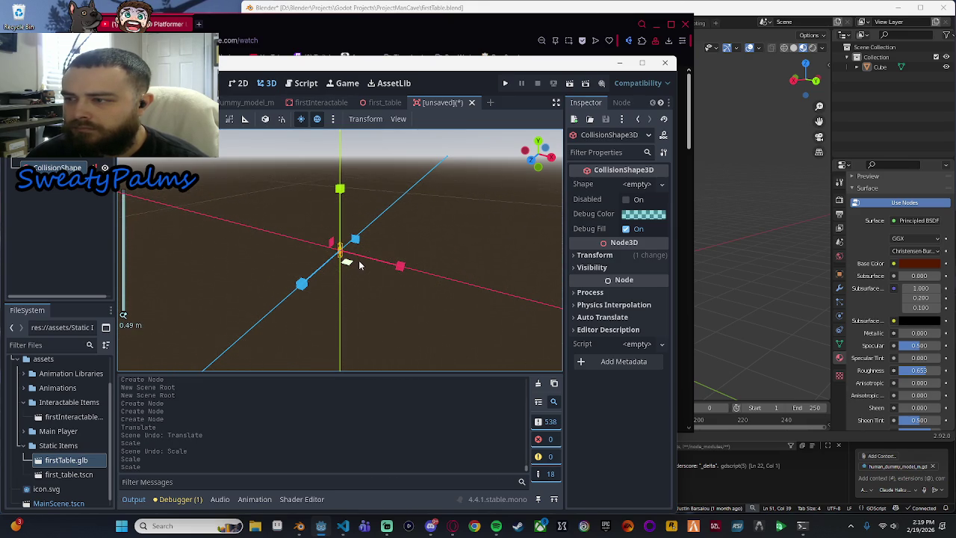
pyautogui.scroll(-2, 359, 265)
pyautogui.scroll(-10, 361, 258)
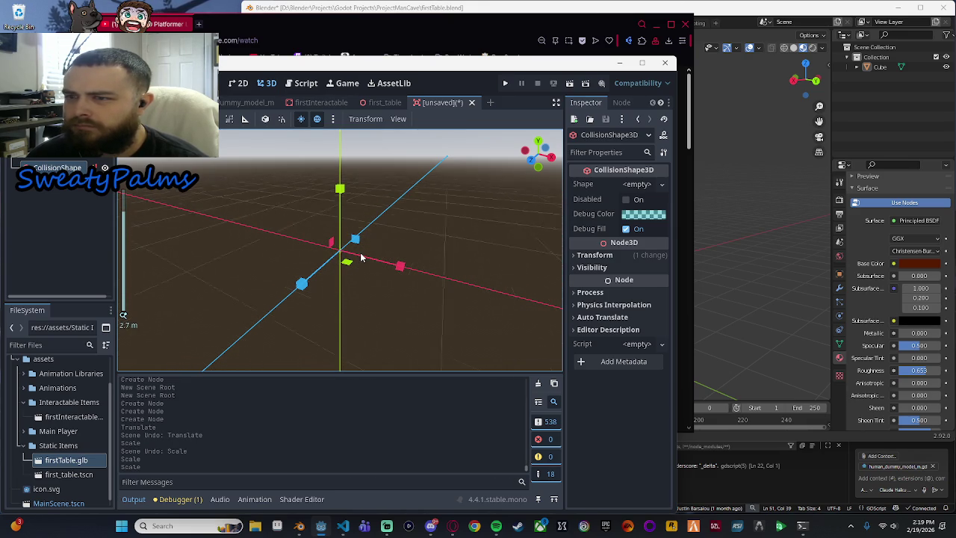
# Step: Stretch the collision box along Y, X and Z with the scale handles
pyautogui.moveTo(341, 215); pyautogui.dragTo(342, 216)
pyautogui.moveTo(398, 265)
pyautogui.mouseDown()
pyautogui.moveTo(508, 280)
pyautogui.moveTo(397, 264)
pyautogui.moveTo(418, 267)
pyautogui.mouseUp()
pyautogui.moveTo(301, 283); pyautogui.dragTo(152, 506)
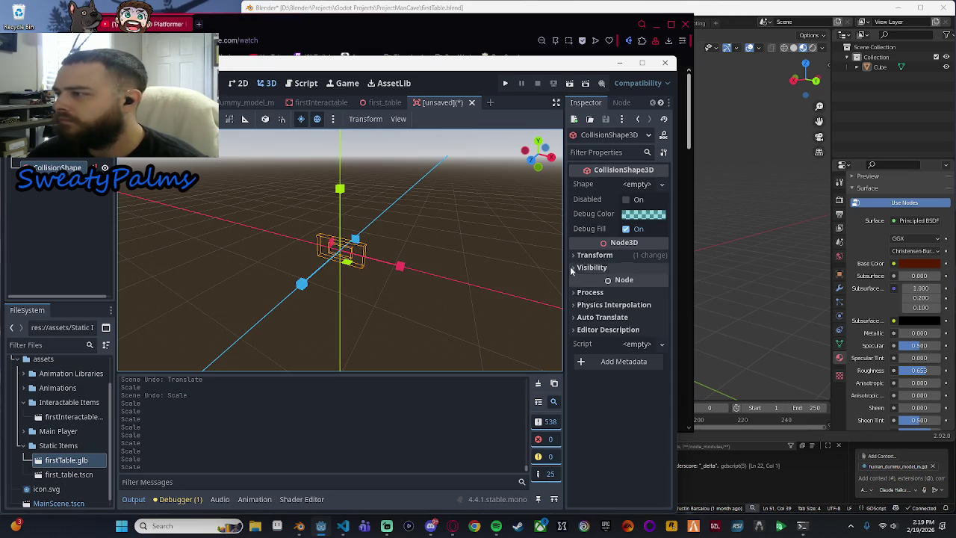
pyautogui.click(601, 254)
pyautogui.moveTo(301, 283)
pyautogui.mouseDown()
pyautogui.moveTo(262, 332)
pyautogui.moveTo(287, 341)
pyautogui.mouseUp()
pyautogui.moveTo(301, 284); pyautogui.dragTo(400, 374)
pyautogui.moveTo(303, 293); pyautogui.dragTo(167, 387)
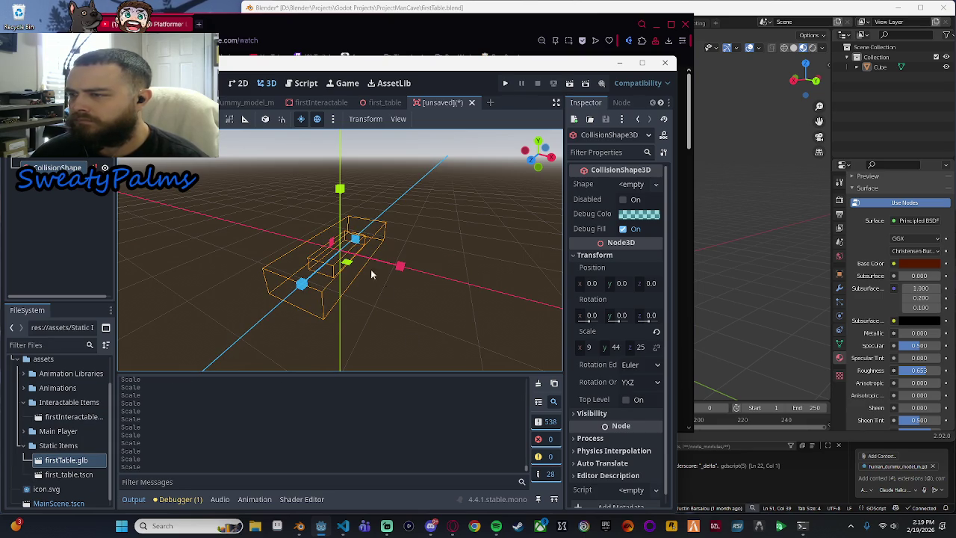
# Step: Enter the collision shape's exact scale as x 3, y 30, z 30 in the Inspector
pyautogui.click(642, 349)
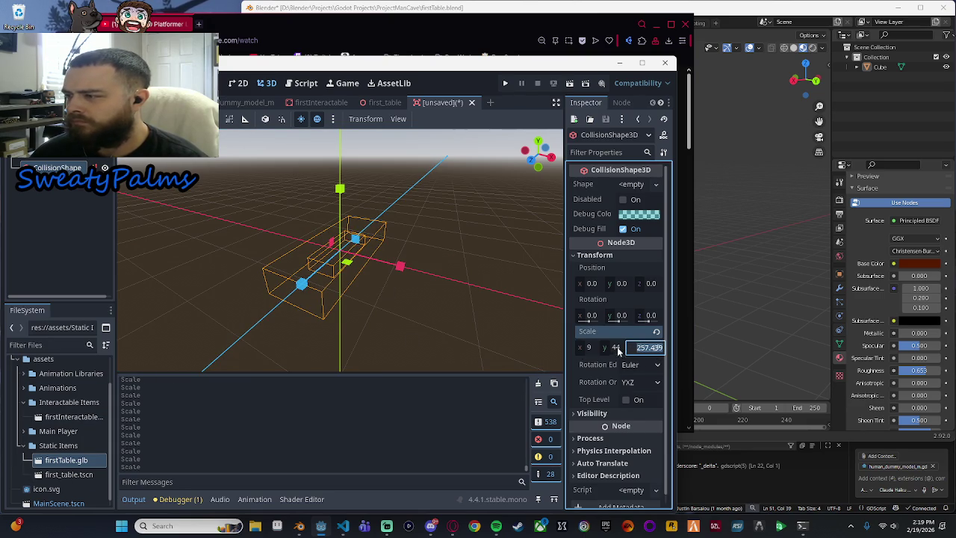
pyautogui.click(618, 349)
pyautogui.click(636, 348)
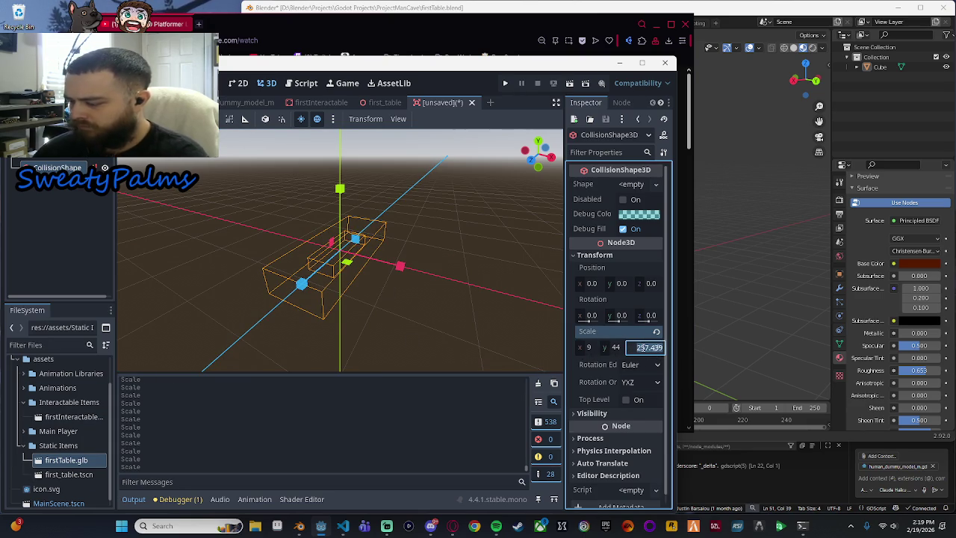
pyautogui.write('30')
pyautogui.click(616, 347)
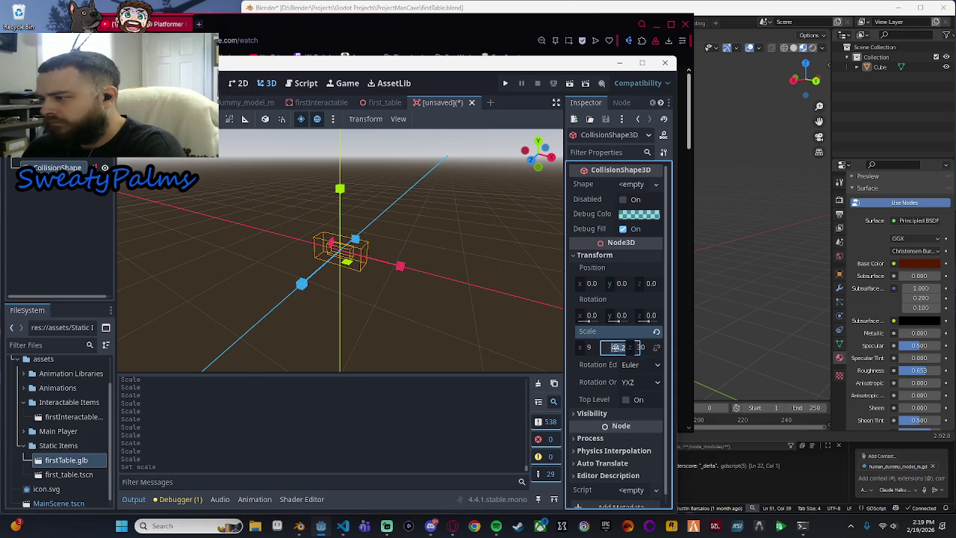
pyautogui.write('30')
pyautogui.click(588, 347)
pyautogui.write('3')
pyautogui.press('Return')
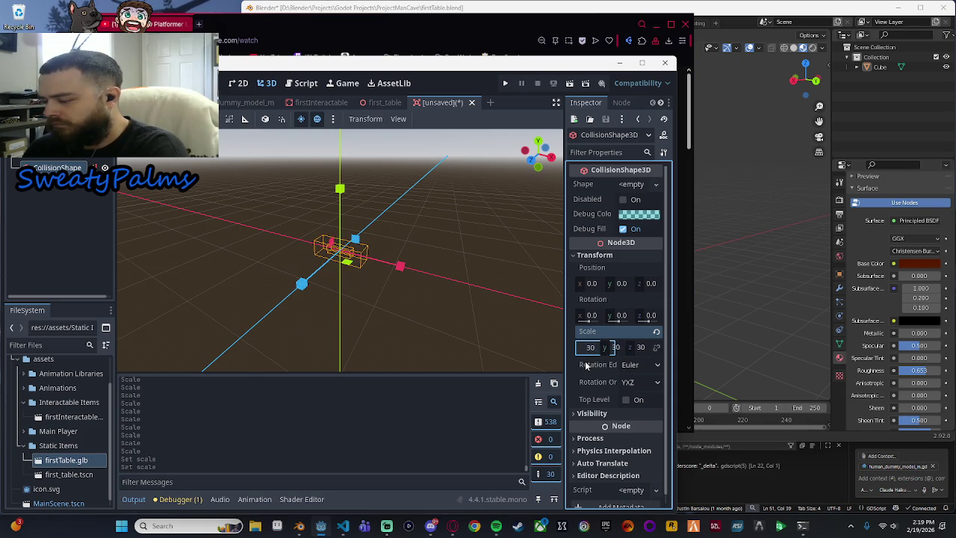
pyautogui.scroll(2, 413, 269)
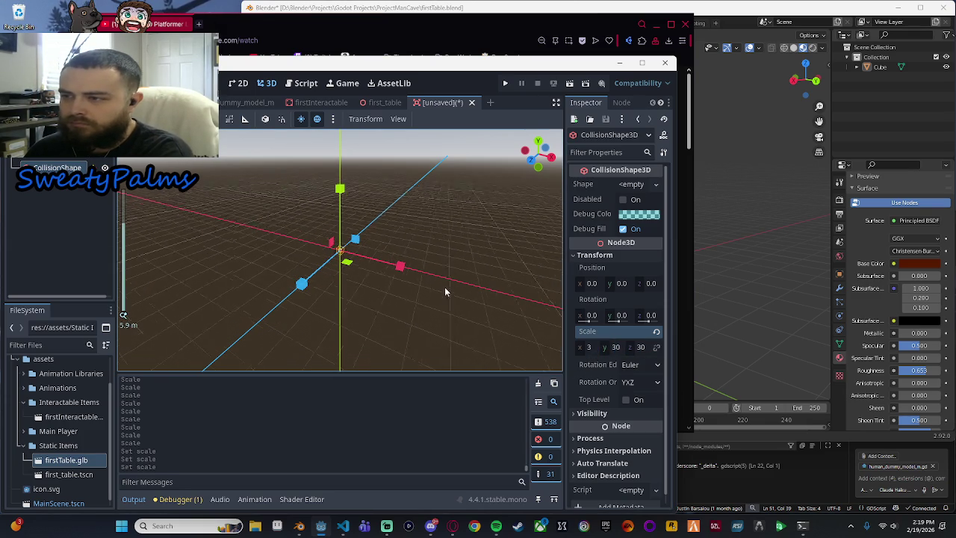
pyautogui.click(67, 153)
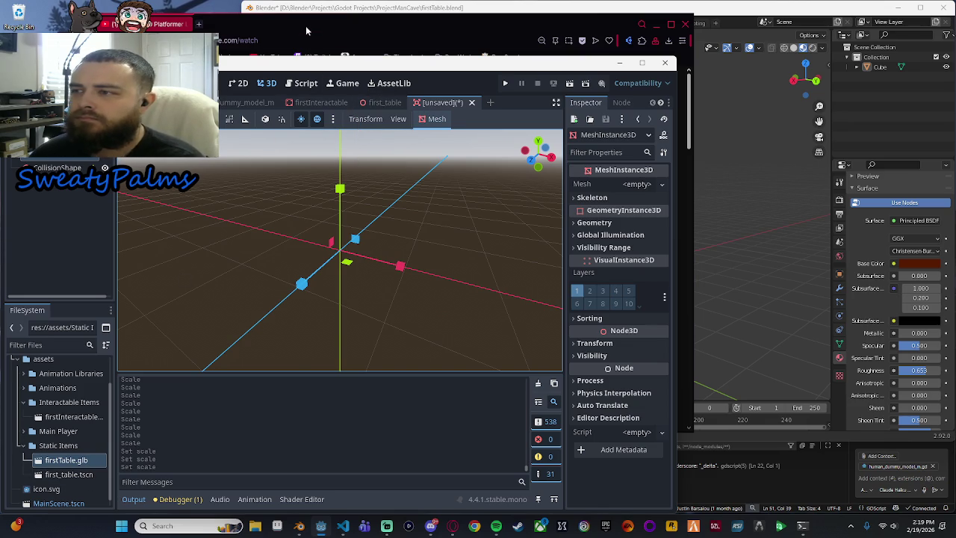
# Step: Enable Save to File for the table mesh in firstTable.glb's import settings
pyautogui.doubleClick(88, 460)
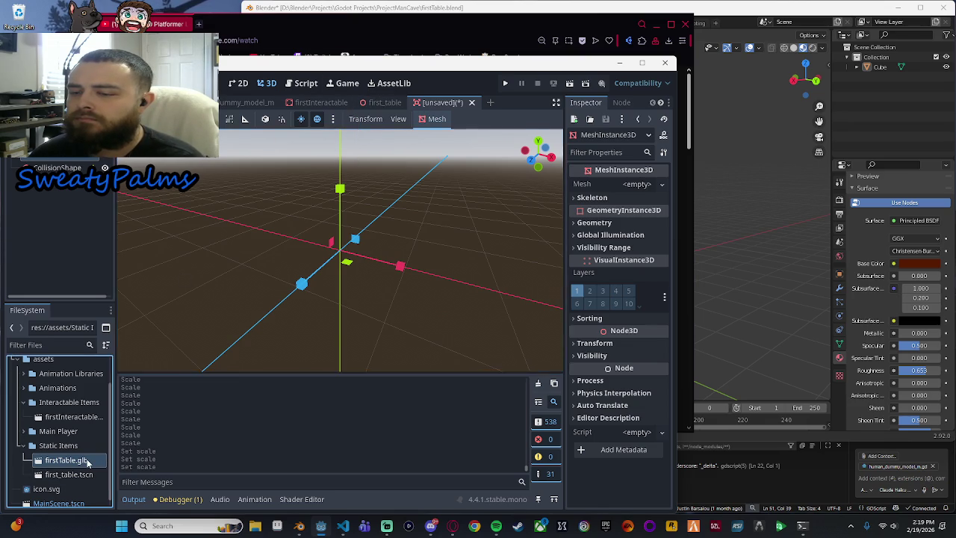
pyautogui.click(150, 130)
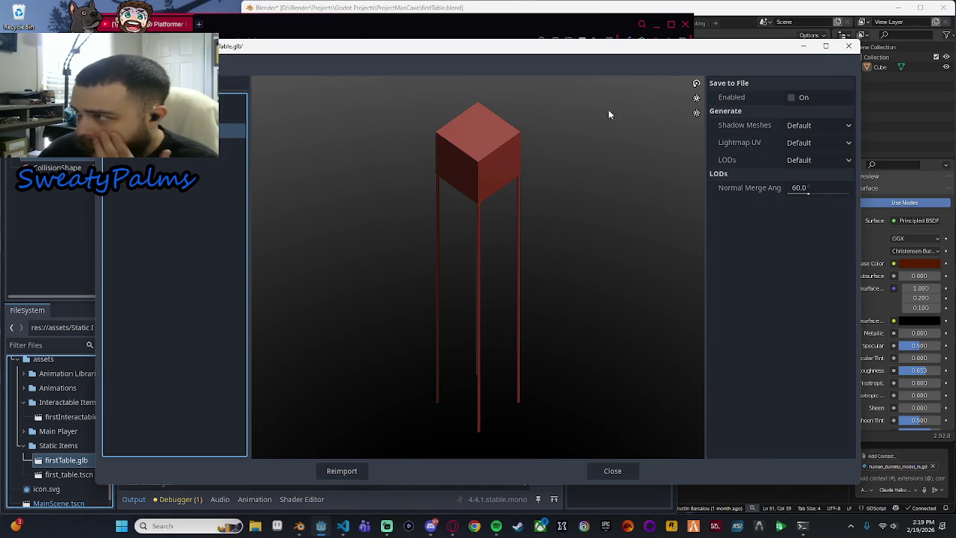
pyautogui.click(791, 98)
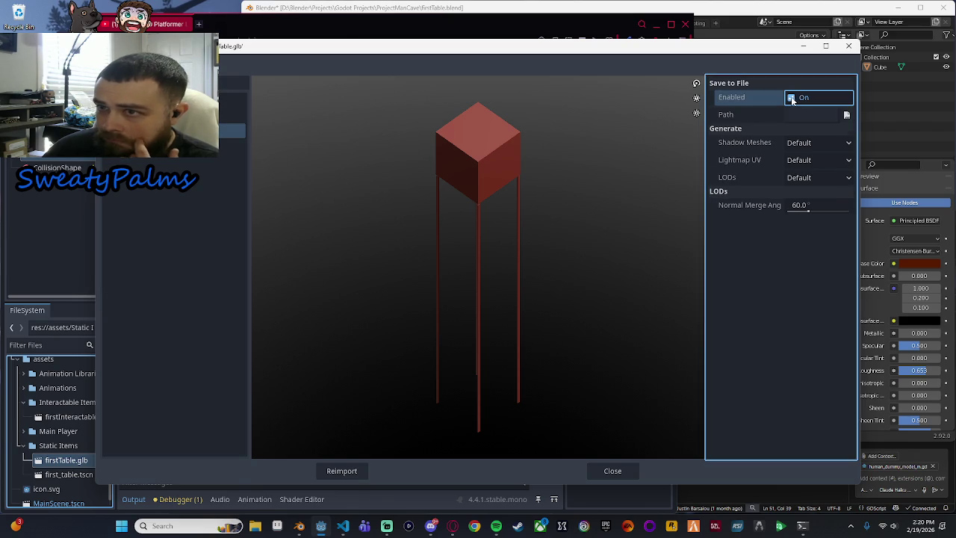
pyautogui.click(846, 114)
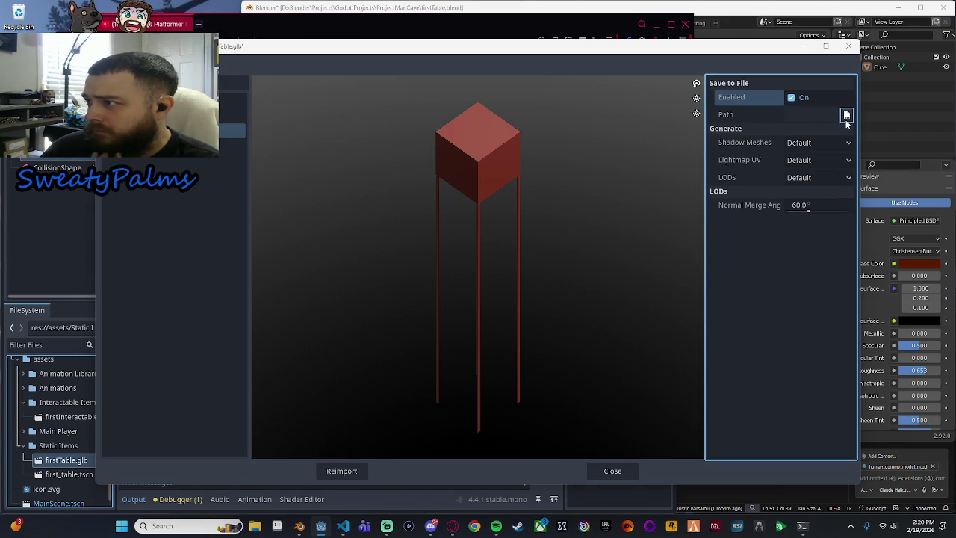
# Step: Create a 'Mesh Materials' folder in assets, save the mesh as firstTableMesh, and reimport
pyautogui.doubleClick(329, 166)
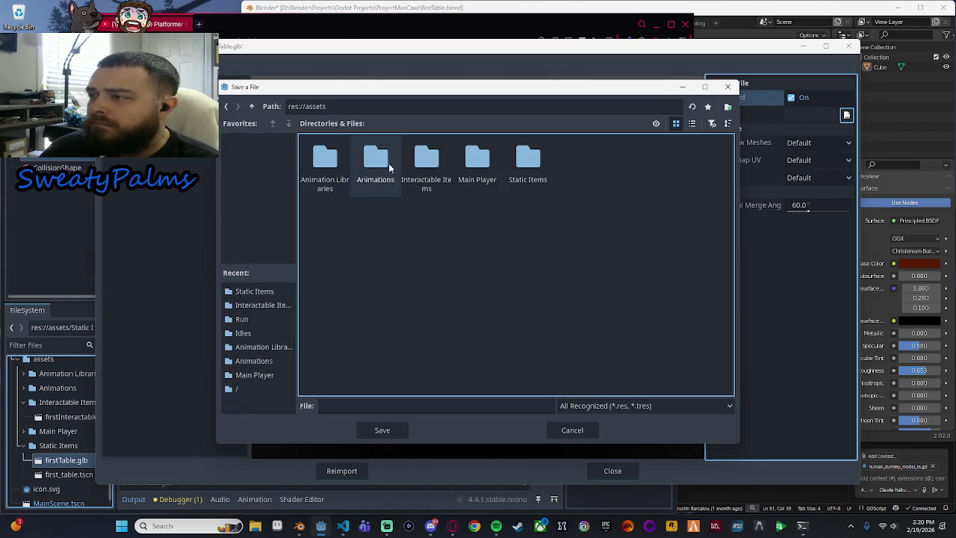
pyautogui.rightClick(430, 297)
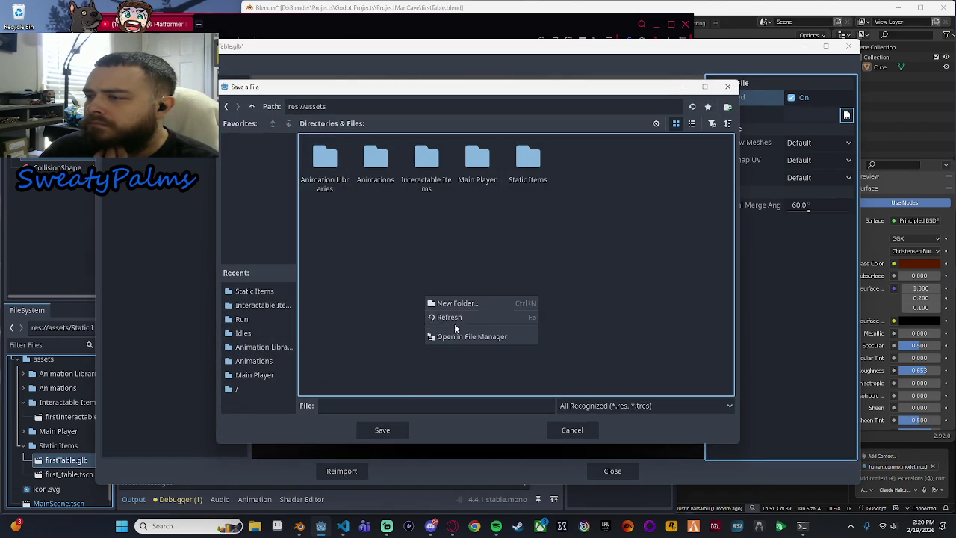
pyautogui.click(456, 301)
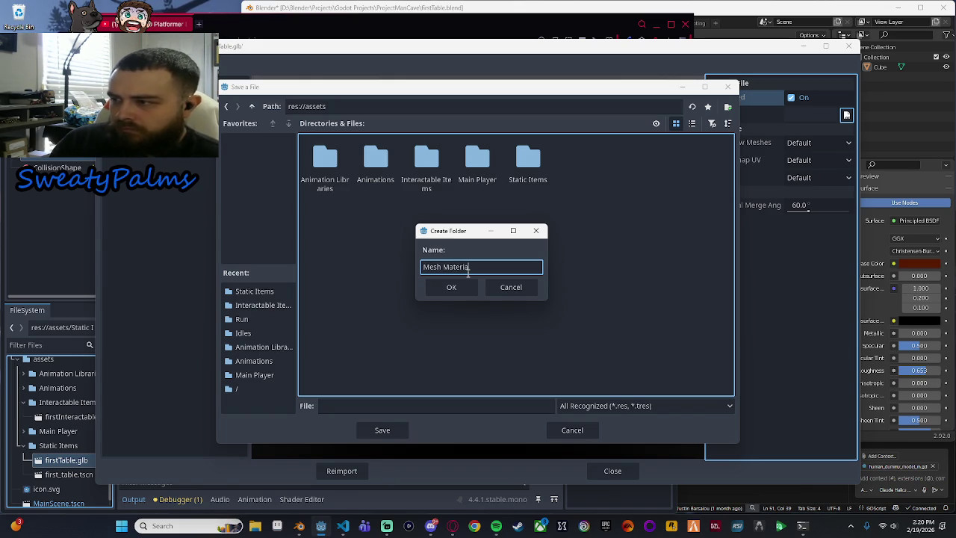
pyautogui.click(453, 287)
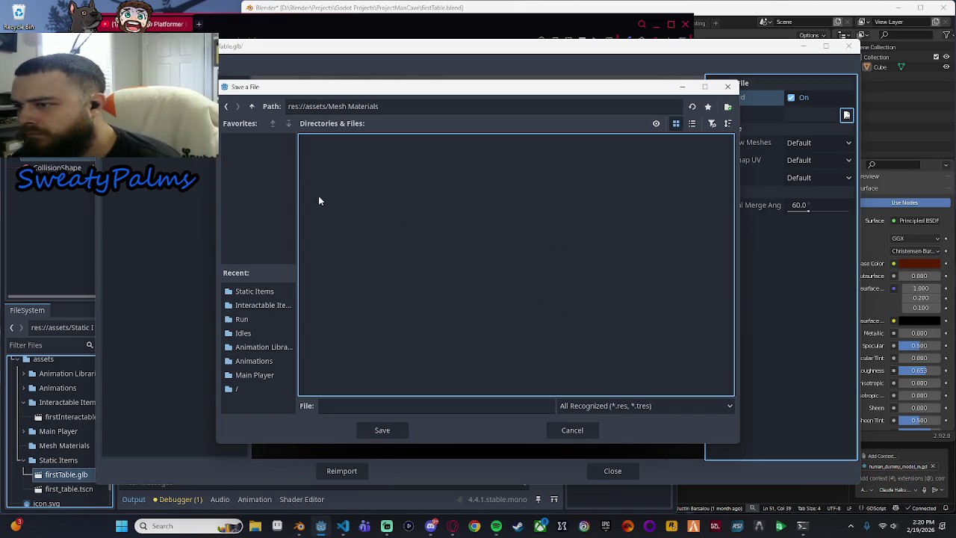
pyautogui.click(413, 407)
pyautogui.write('firstTableMesh')
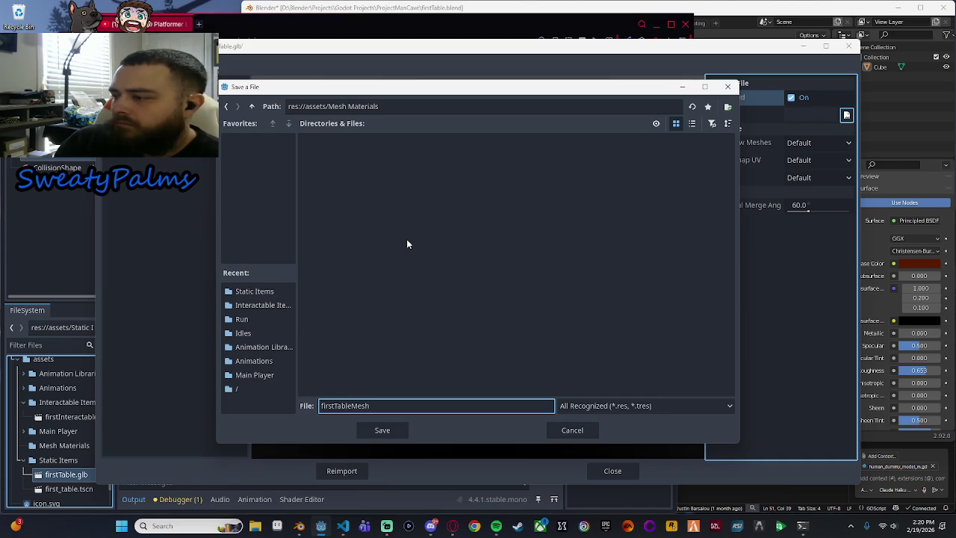
pyautogui.click(384, 429)
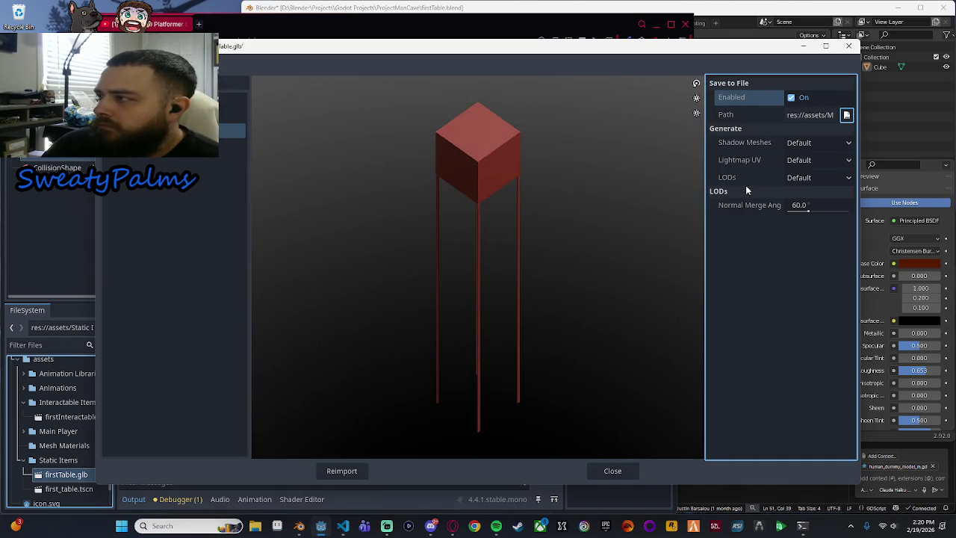
pyautogui.click(357, 471)
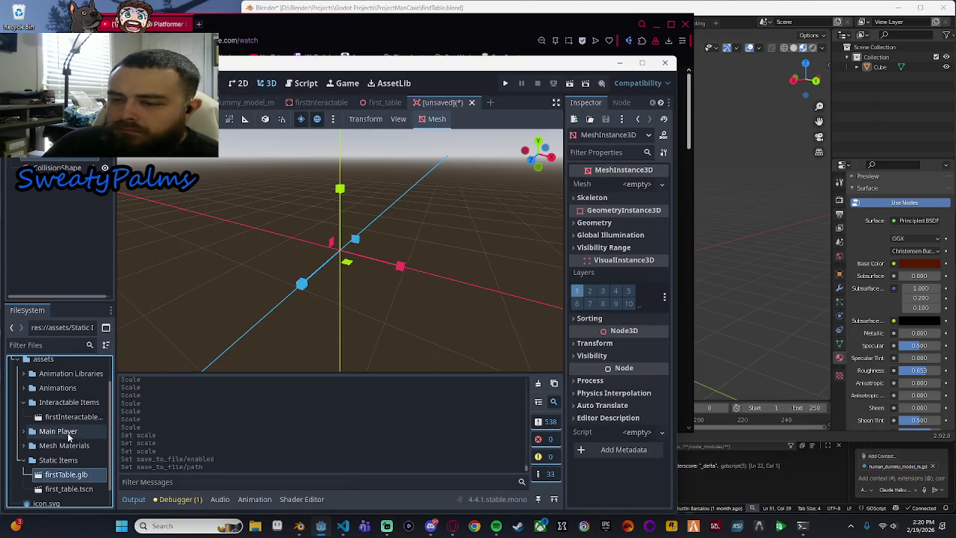
# Step: Load the saved firstTableMesh from assets/Mesh Materials into the MeshInstance3D's Mesh property
pyautogui.click(662, 184)
pyautogui.click(632, 432)
pyautogui.doubleClick(327, 165)
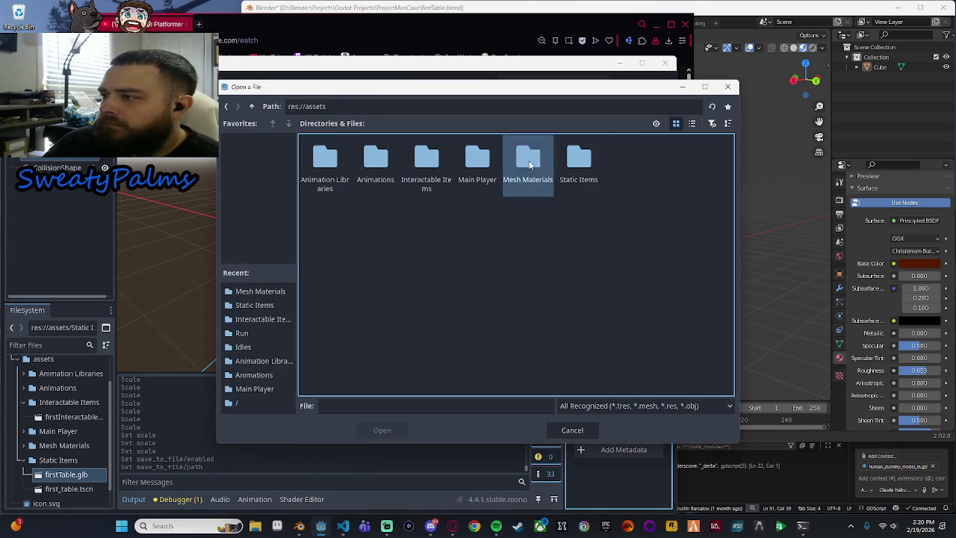
pyautogui.doubleClick(530, 164)
pyautogui.doubleClick(331, 166)
# Step: Flatten the table mesh along its height and widen it along X
pyautogui.scroll(-3, 461, 244)
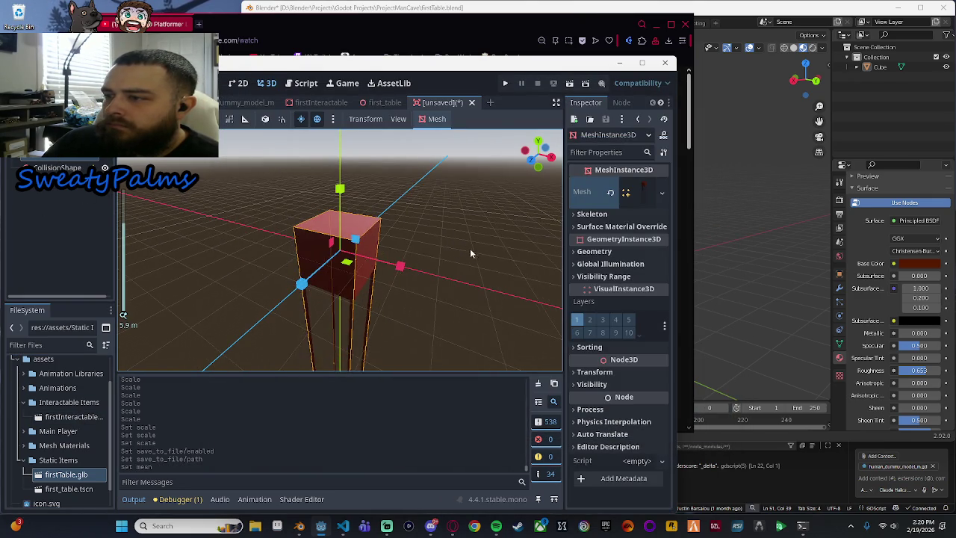
pyautogui.scroll(3, 474, 253)
pyautogui.scroll(-3, 474, 253)
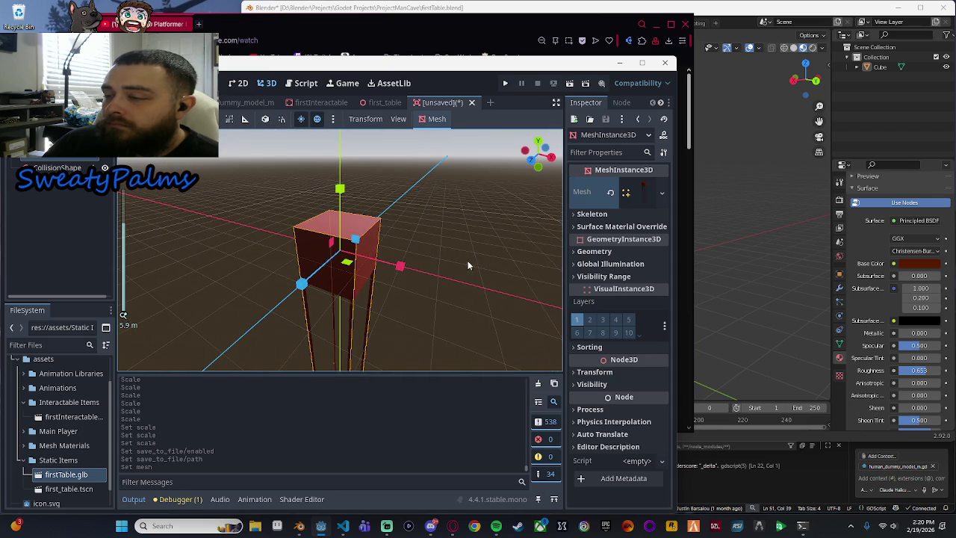
pyautogui.moveTo(340, 188); pyautogui.dragTo(344, 246)
pyautogui.scroll(4, 423, 268)
pyautogui.scroll(5, 422, 267)
pyautogui.press('w')
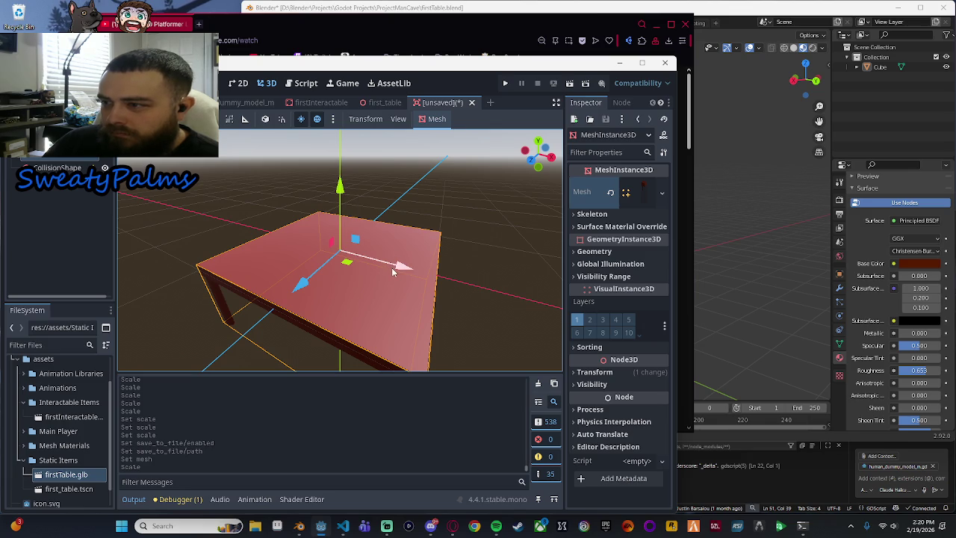
pyautogui.press('e')
pyautogui.press('r')
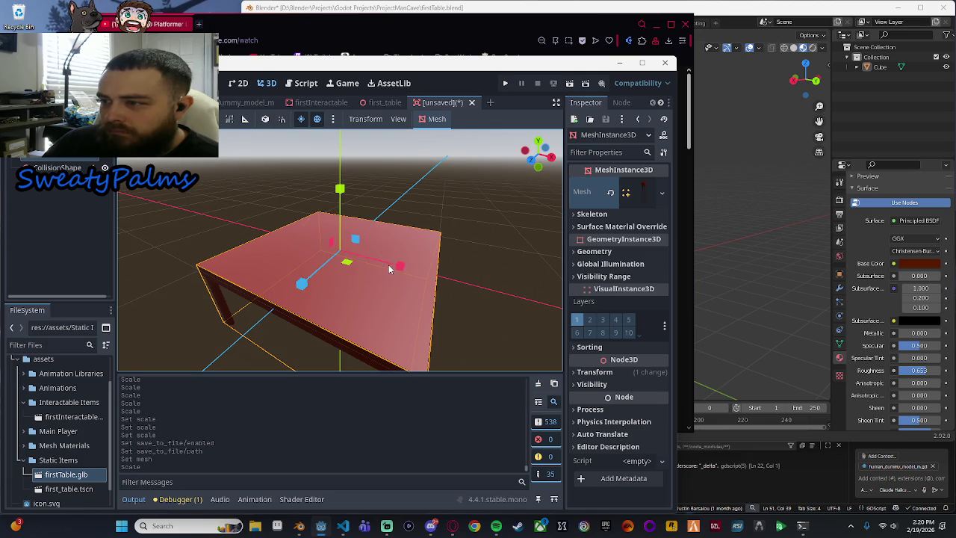
pyautogui.moveTo(389, 264)
pyautogui.mouseDown()
pyautogui.moveTo(375, 265)
pyautogui.moveTo(481, 263)
pyautogui.mouseUp()
# Step: Raise the table mesh upward, checking it from the right-side view
pyautogui.press('KP_3')
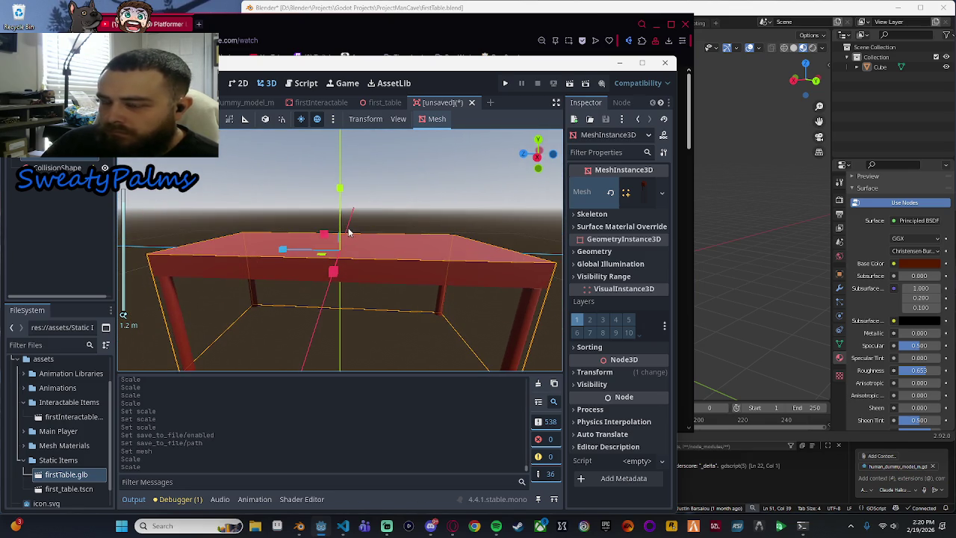
pyautogui.click(537, 155)
pyautogui.press('w')
pyautogui.moveTo(352, 254); pyautogui.dragTo(336, 160)
pyautogui.moveTo(325, 198)
pyautogui.mouseDown()
pyautogui.moveTo(376, 278)
pyautogui.moveTo(377, 314)
pyautogui.moveTo(342, 334)
pyautogui.moveTo(316, 207)
pyautogui.moveTo(331, 256)
pyautogui.moveTo(363, 249)
pyautogui.mouseUp()
pyautogui.scroll(-3, 363, 249)
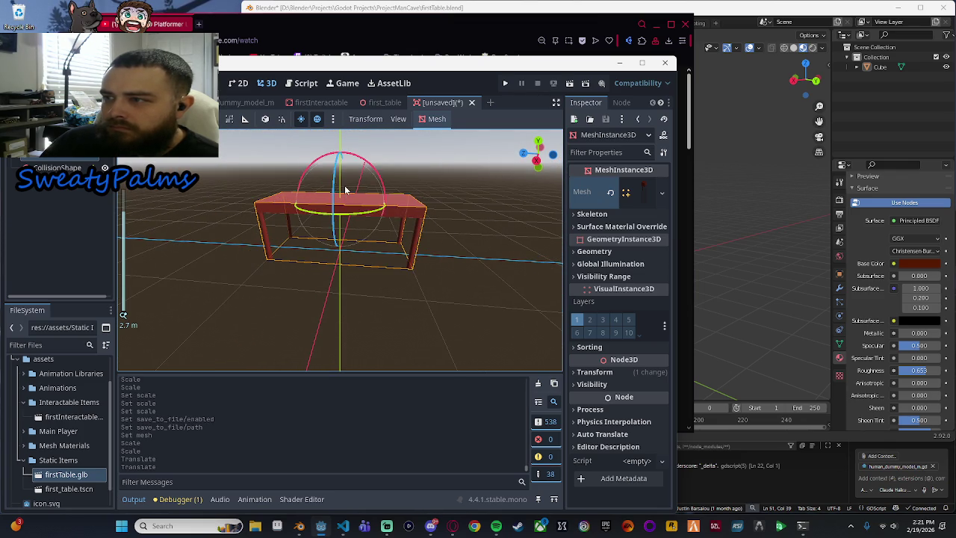
pyautogui.moveTo(340, 135)
pyautogui.mouseDown()
pyautogui.moveTo(377, 291)
pyautogui.moveTo(373, 256)
pyautogui.moveTo(449, 212)
pyautogui.moveTo(284, 258)
pyautogui.moveTo(399, 265)
pyautogui.moveTo(454, 250)
pyautogui.moveTo(321, 250)
pyautogui.mouseUp()
pyautogui.hotkey('ctrl', 'z')
pyautogui.scroll(-2, 396, 258)
# Step: Scale the CollisionShape3D into a box and raise it to Y 0.4
pyautogui.click(57, 167)
pyautogui.moveTo(275, 276)
pyautogui.mouseDown()
pyautogui.moveTo(182, 322)
pyautogui.moveTo(264, 295)
pyautogui.moveTo(224, 313)
pyautogui.moveTo(370, 298)
pyautogui.mouseUp()
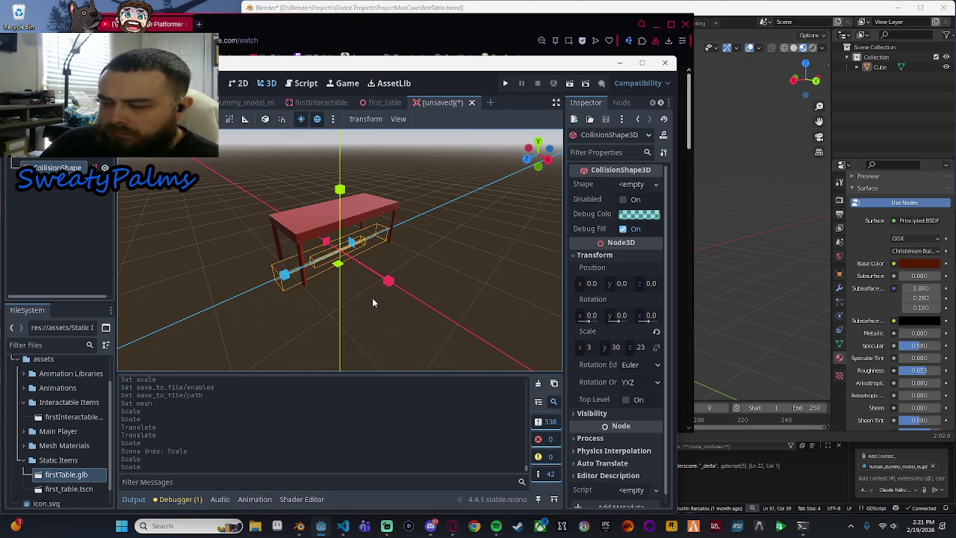
pyautogui.click(548, 158)
pyautogui.moveTo(280, 254); pyautogui.dragTo(291, 253)
pyautogui.moveTo(340, 191); pyautogui.dragTo(340, 172)
pyautogui.scroll(4, 342, 174)
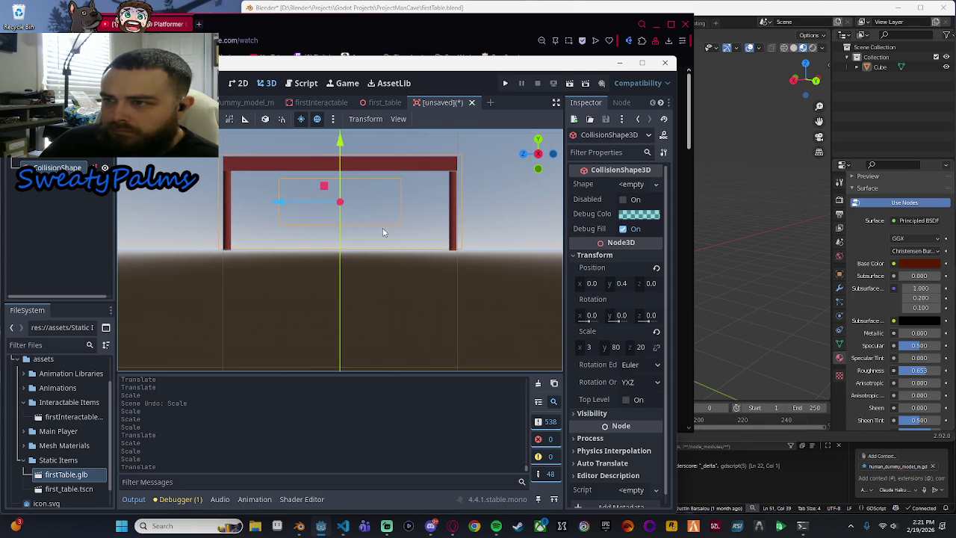
pyautogui.press('f')
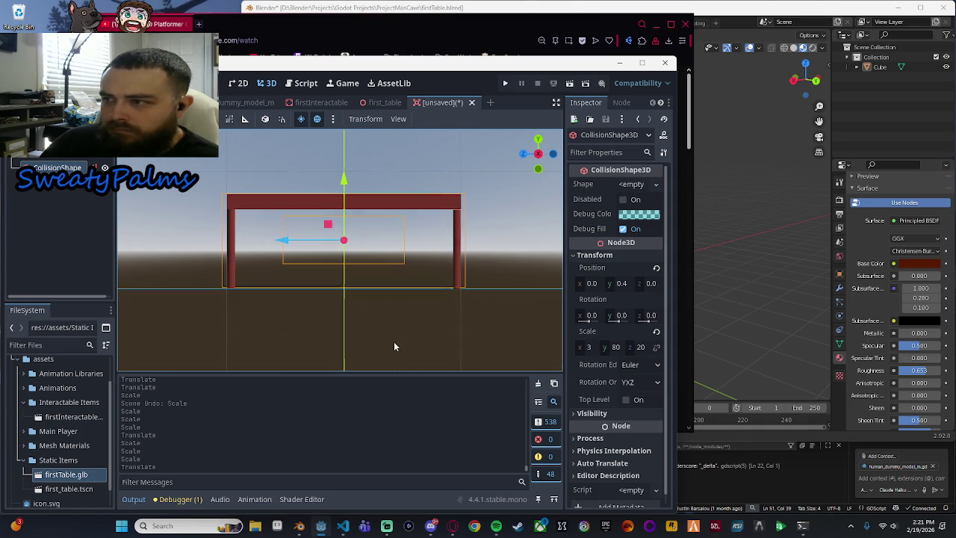
pyautogui.moveTo(343, 180); pyautogui.dragTo(343, 182)
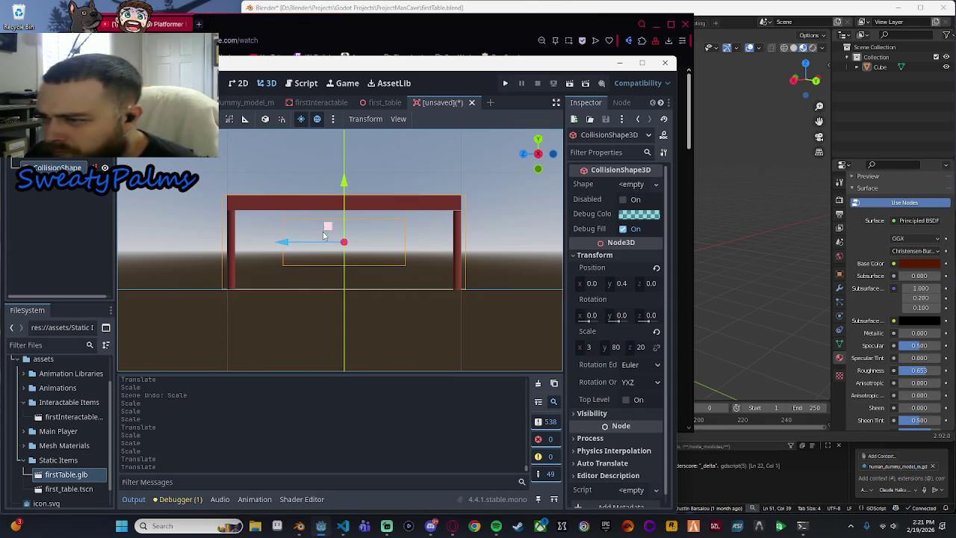
# Step: Resize the collision box to 8 × 80 × 20 to match the tabletop, checking from the rear
pyautogui.press('e')
pyautogui.press('r')
pyautogui.moveTo(284, 242); pyautogui.dragTo(287, 246)
pyautogui.scroll(-5, 463, 261)
pyautogui.scroll(-2, 444, 299)
pyautogui.moveTo(390, 277); pyautogui.dragTo(245, 321)
pyautogui.scroll(5, 369, 288)
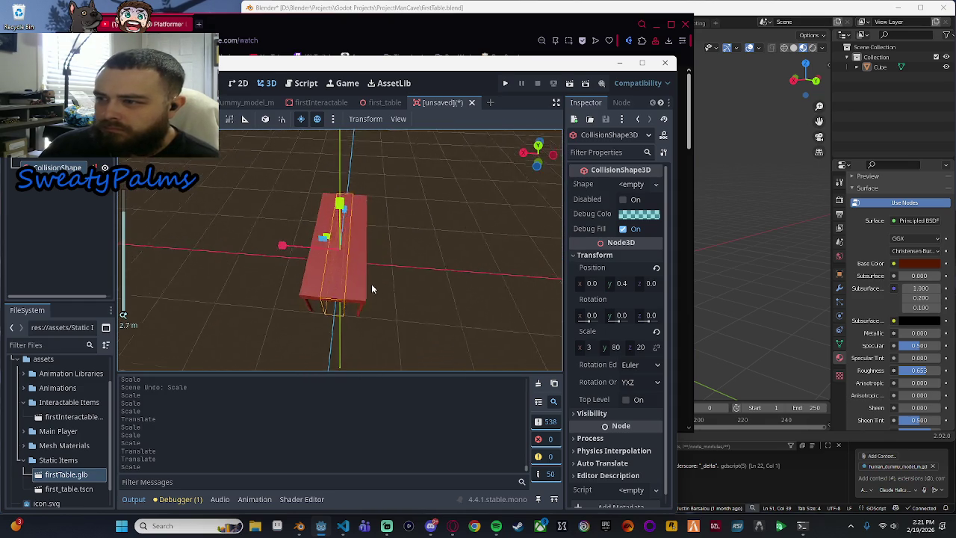
pyautogui.moveTo(281, 250); pyautogui.dragTo(175, 256)
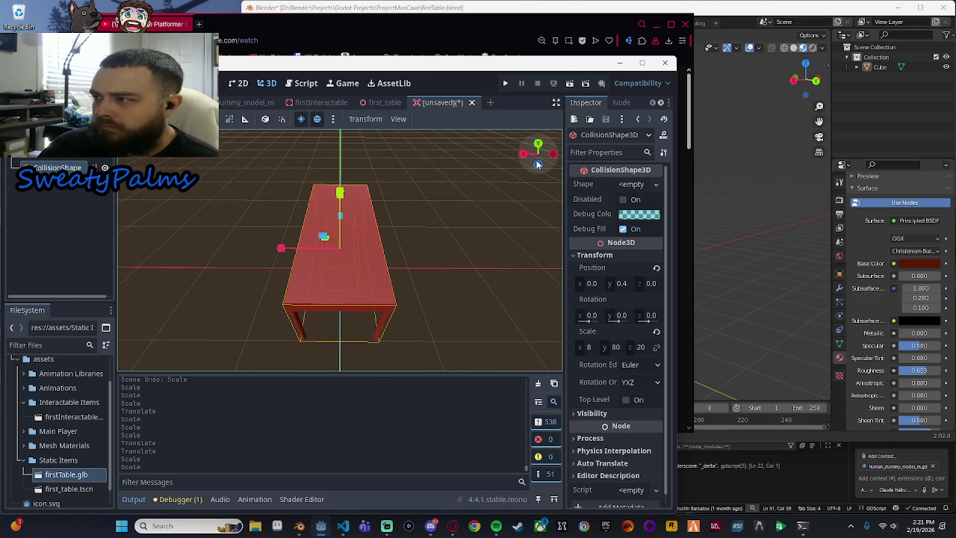
pyautogui.click(536, 161)
pyautogui.moveTo(283, 252); pyautogui.dragTo(278, 235)
pyautogui.scroll(10, 276, 248)
pyautogui.scroll(-5, 393, 289)
pyautogui.moveTo(301, 293); pyautogui.dragTo(188, 223)
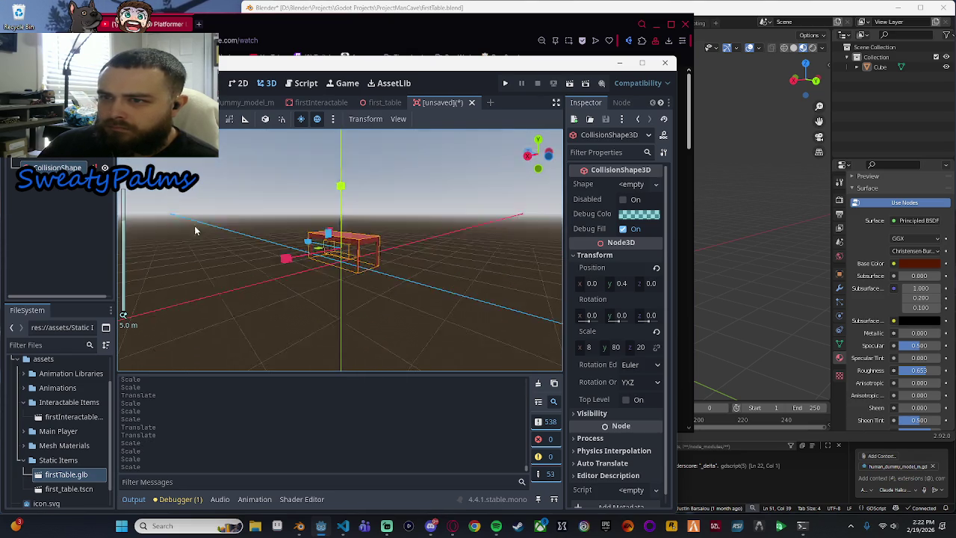
pyautogui.click(378, 103)
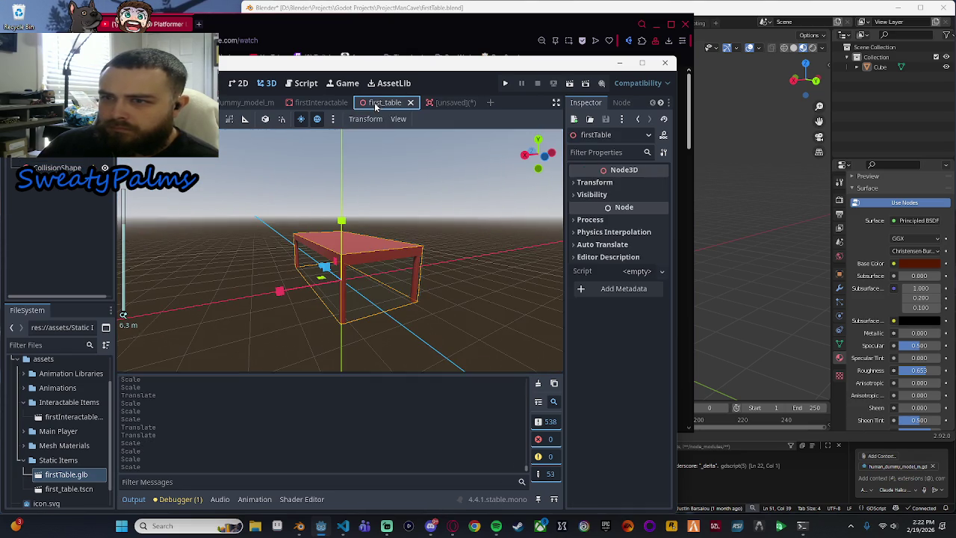
# Step: Rename the Area3D root to firstTable and begin saving the scene as first_table.tscn
pyautogui.click(452, 103)
pyautogui.click(45, 151)
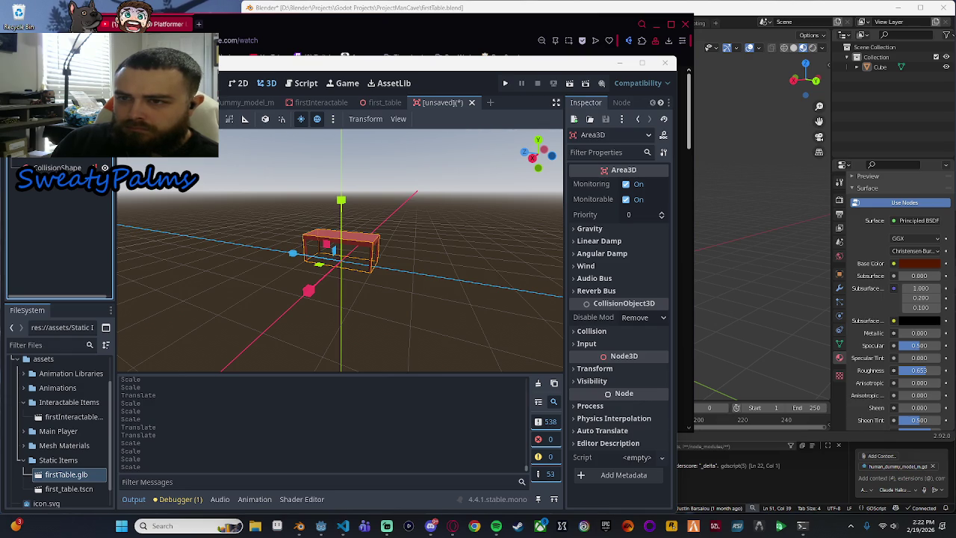
pyautogui.press('Return')
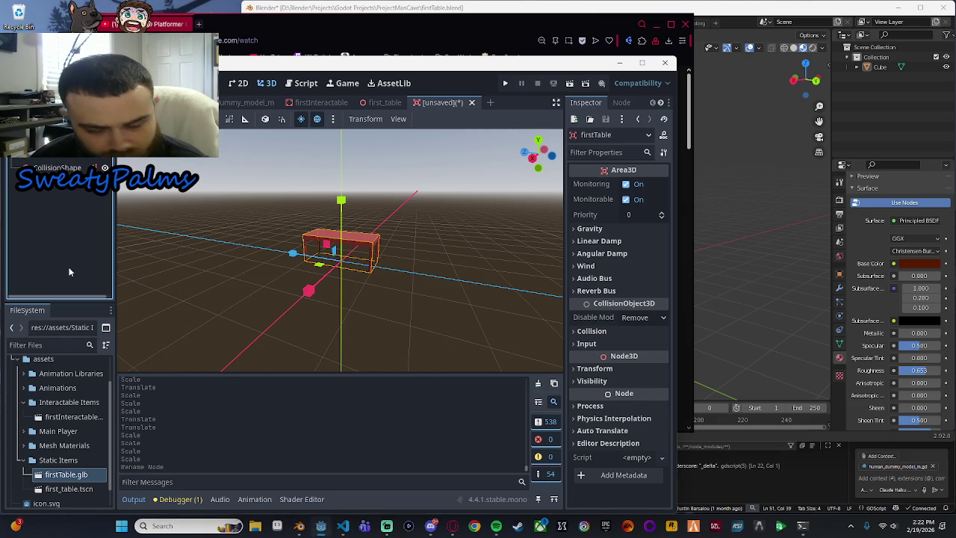
pyautogui.scroll(5, 445, 257)
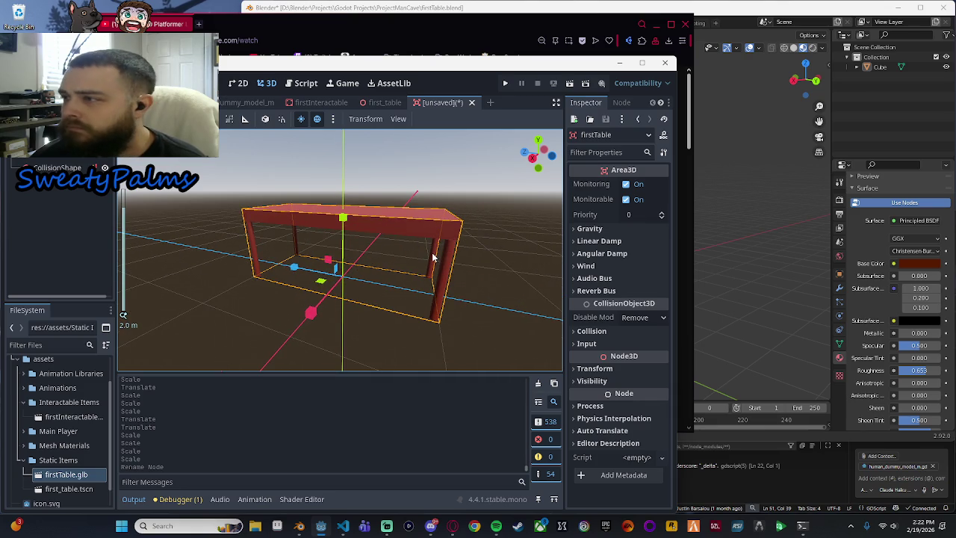
pyautogui.hotkey('ctrl', 's')
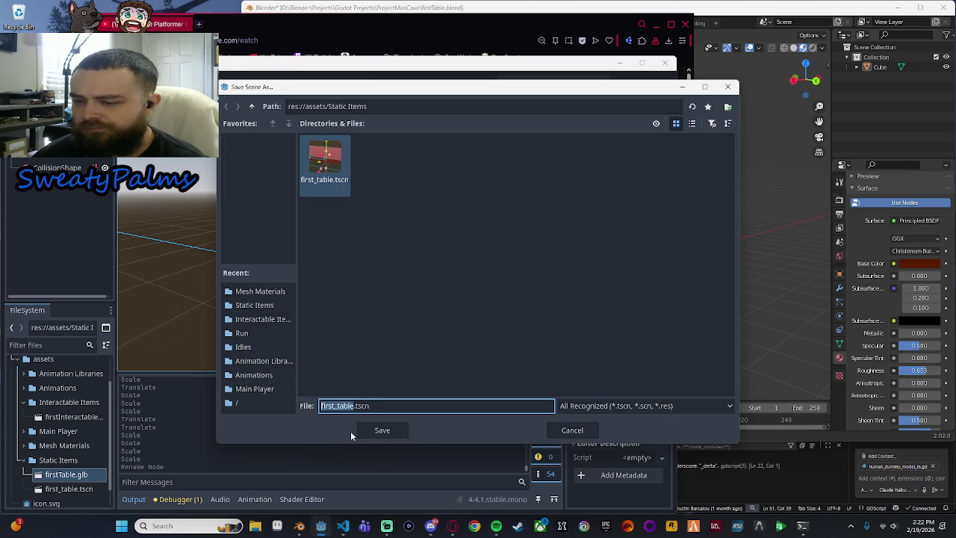
# Step: Try saving over first_table.tscn in Static Items and dismiss the can't-overwrite warning
pyautogui.click(270, 306)
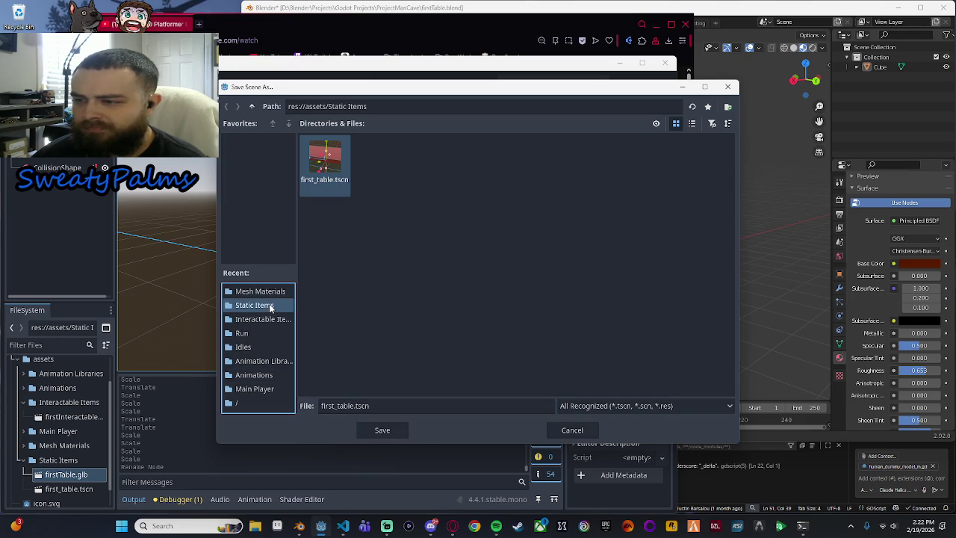
pyautogui.click(338, 163)
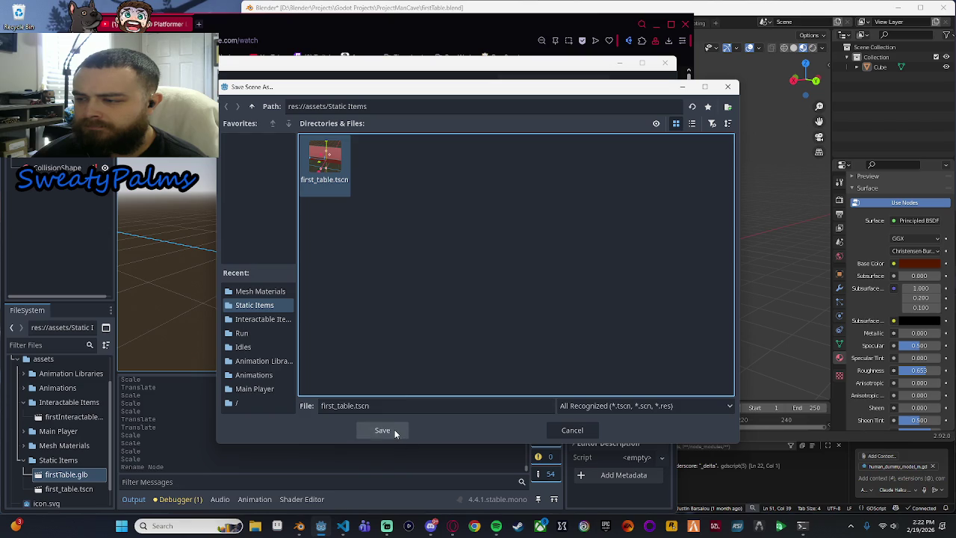
pyautogui.click(395, 432)
pyautogui.click(435, 288)
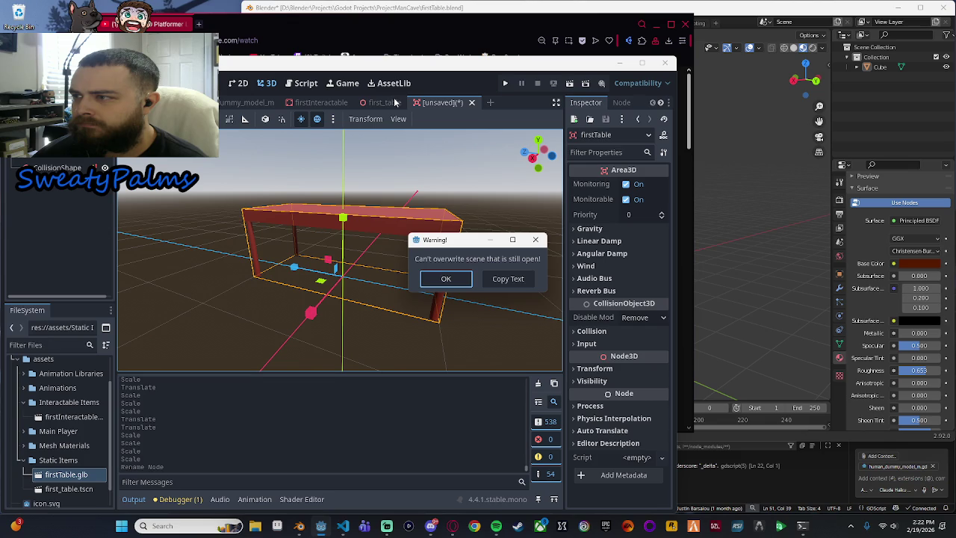
pyautogui.click(446, 279)
# Step: Close the open first_table scene, then save and overwrite first_table.tscn
pyautogui.click(385, 102)
pyautogui.click(410, 102)
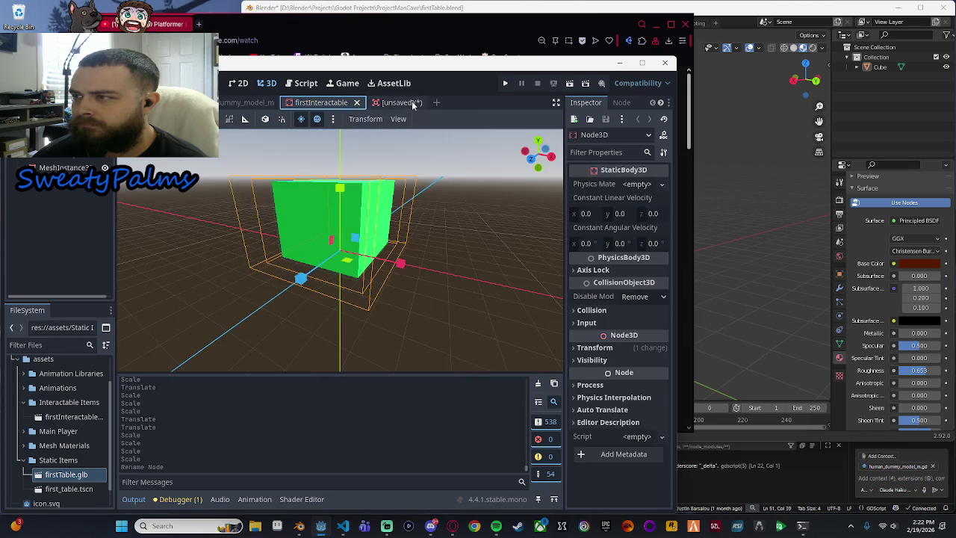
pyautogui.click(394, 104)
pyautogui.hotkey('ctrl', 's')
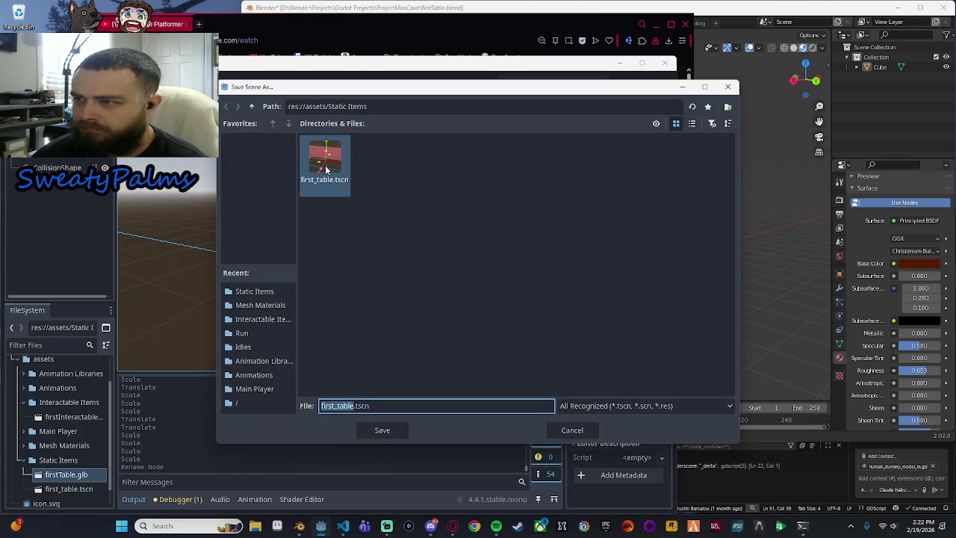
pyautogui.click(382, 430)
pyautogui.click(444, 285)
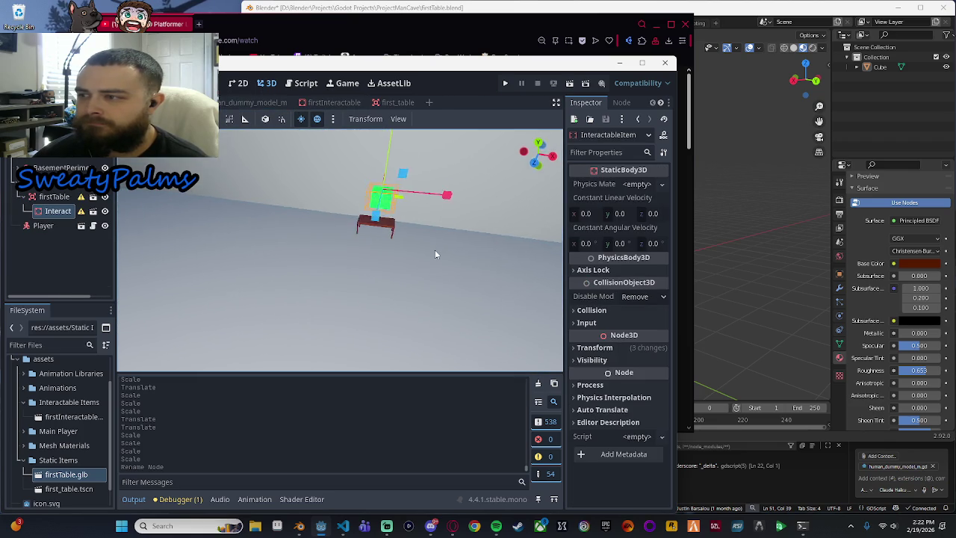
# Step: Stretch the firstTable taller and reparent the Interact item, then undo both changes
pyautogui.scroll(-3, 352, 206)
pyautogui.scroll(5, 326, 261)
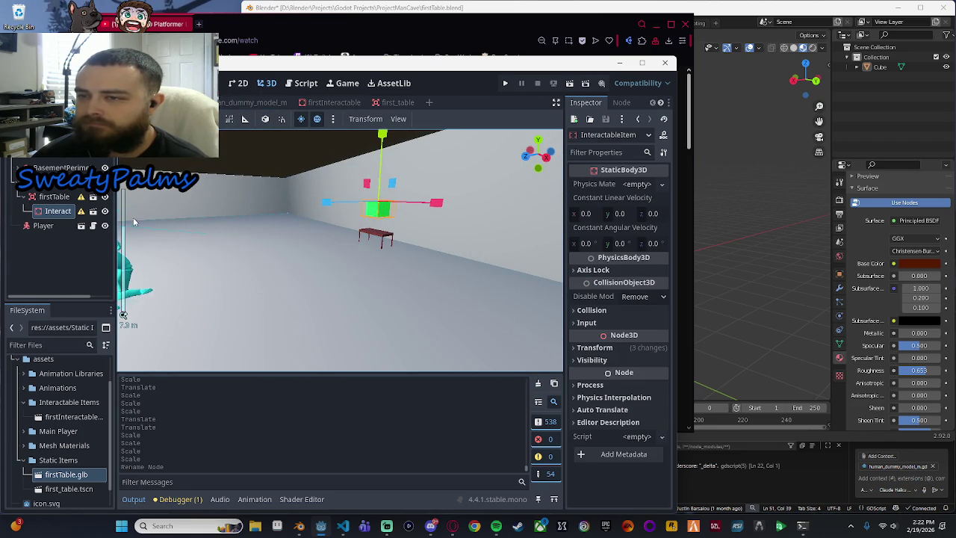
pyautogui.click(50, 196)
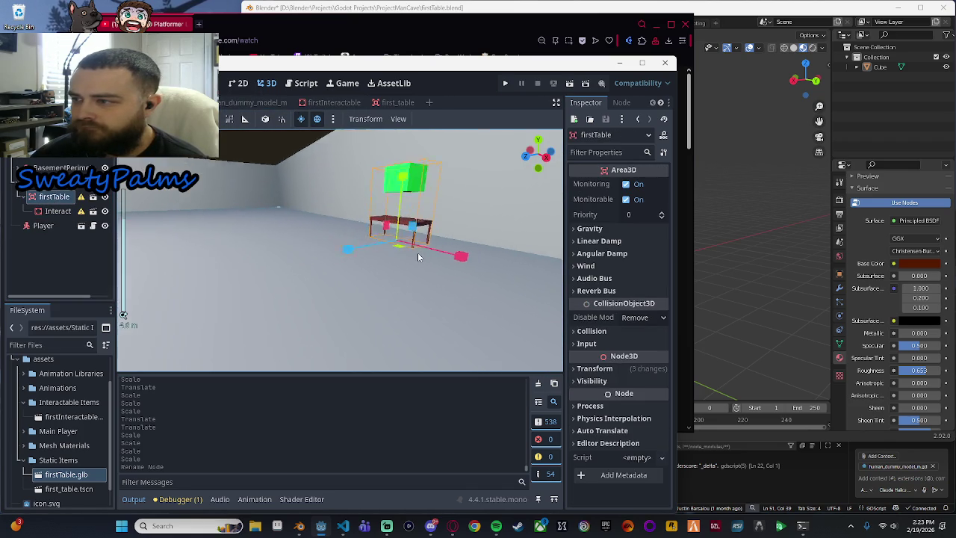
pyautogui.moveTo(375, 192); pyautogui.dragTo(382, 155)
pyautogui.click(57, 213)
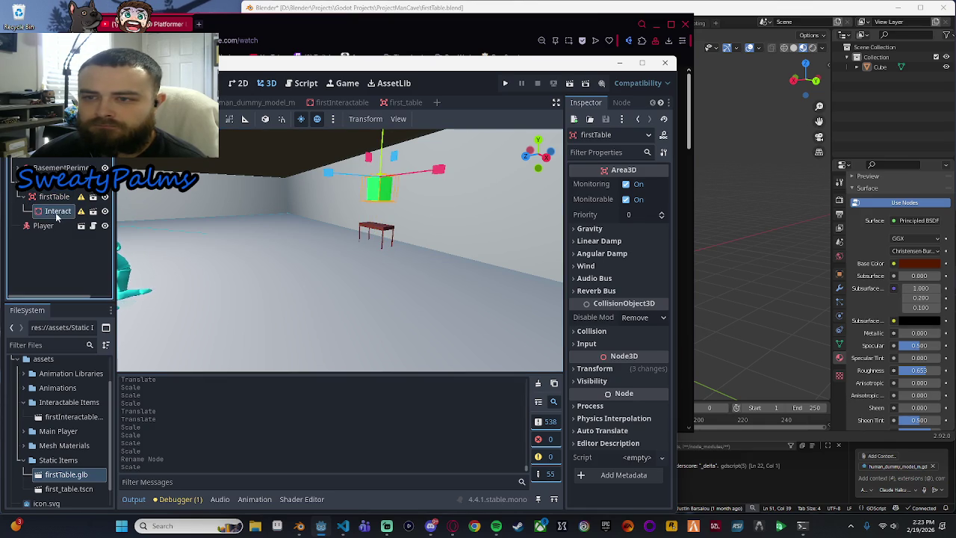
pyautogui.moveTo(52, 243); pyautogui.dragTo(67, 223)
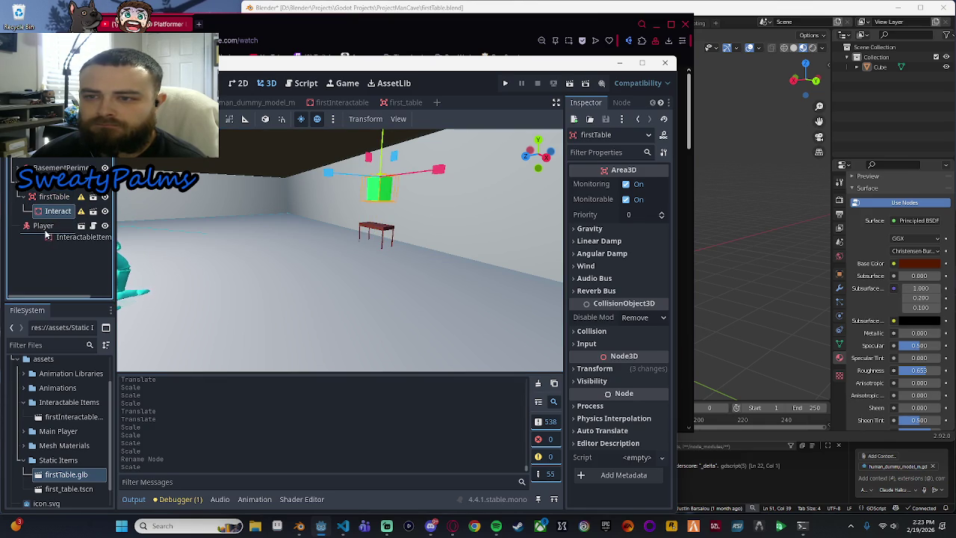
pyautogui.click(53, 198)
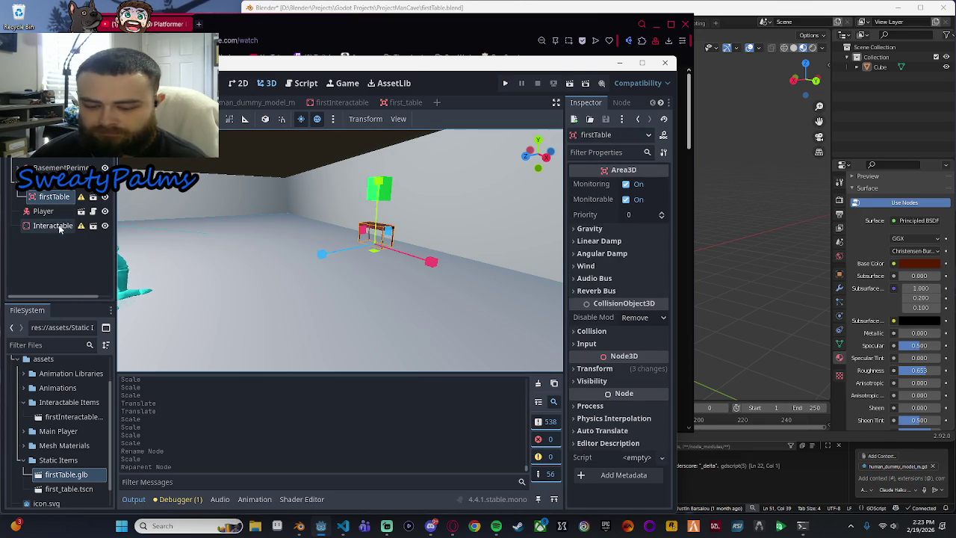
pyautogui.hotkey('ctrl', 'z')
pyautogui.hotkey('ctrl', 'z')
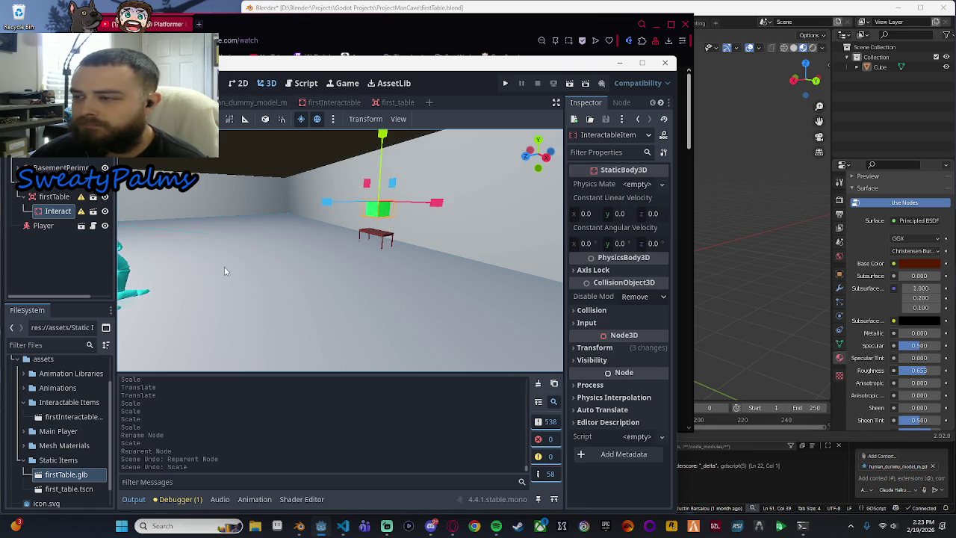
# Step: Rescale the firstTable along X and Y to a sensible size
pyautogui.moveTo(290, 255)
pyautogui.mouseDown()
pyautogui.moveTo(337, 264)
pyautogui.moveTo(322, 274)
pyautogui.moveTo(335, 277)
pyautogui.moveTo(329, 268)
pyautogui.moveTo(355, 253)
pyautogui.moveTo(318, 271)
pyautogui.mouseUp()
pyautogui.click(57, 216)
pyautogui.moveTo(53, 230)
pyautogui.mouseDown()
pyautogui.moveTo(55, 216)
pyautogui.moveTo(49, 233)
pyautogui.mouseUp()
pyautogui.click(54, 196)
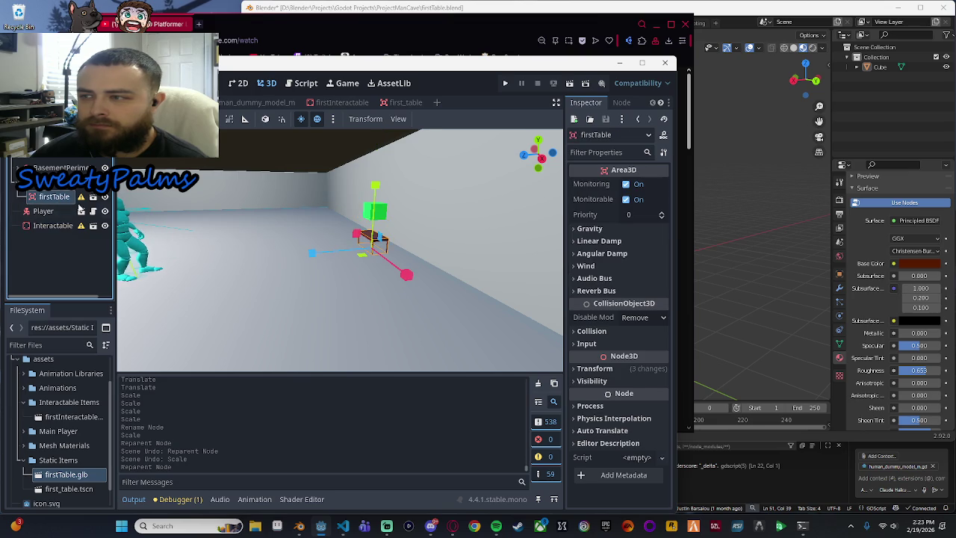
pyautogui.click(378, 159)
pyautogui.scroll(-3, 416, 232)
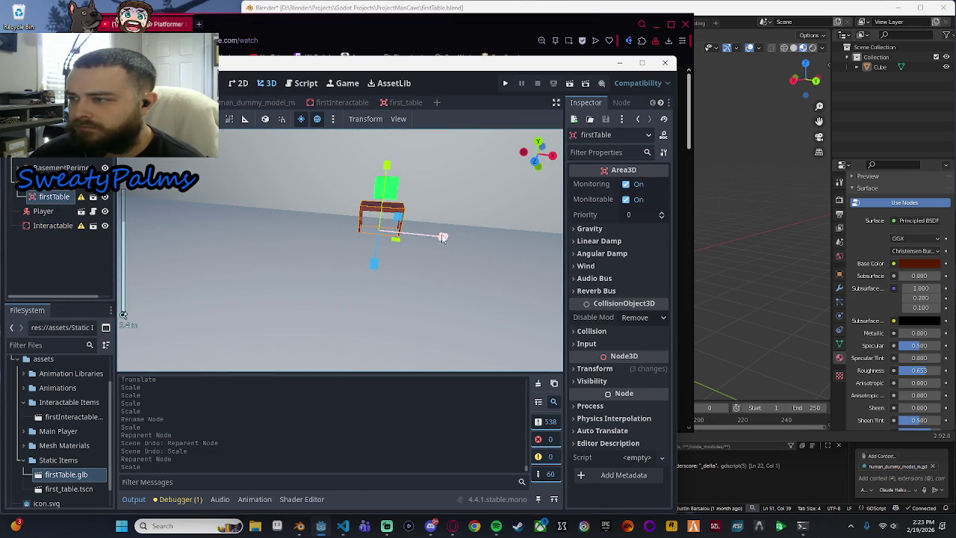
pyautogui.click(495, 242)
pyautogui.moveTo(495, 241); pyautogui.dragTo(321, 273)
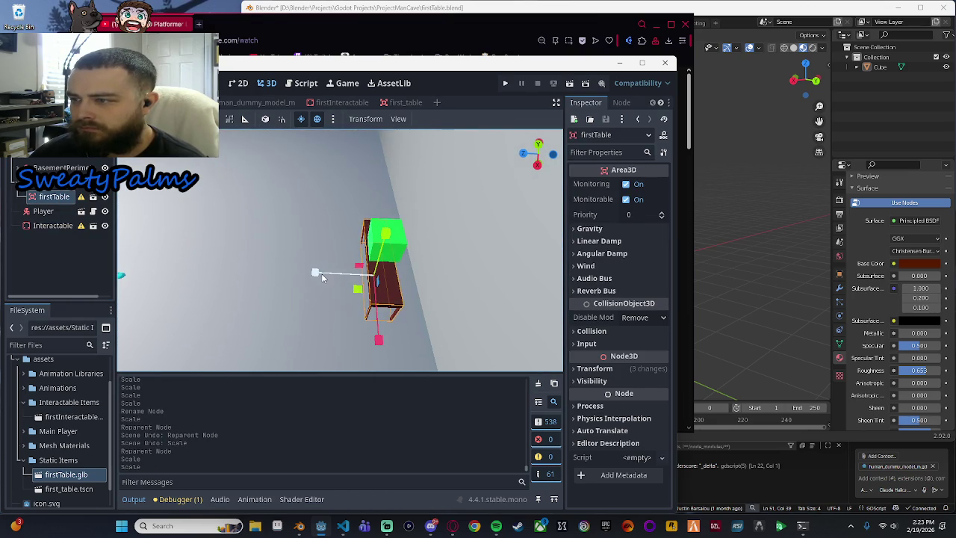
pyautogui.click(281, 279)
pyautogui.click(386, 233)
pyautogui.scroll(-4, 384, 235)
pyautogui.scroll(-3, 341, 249)
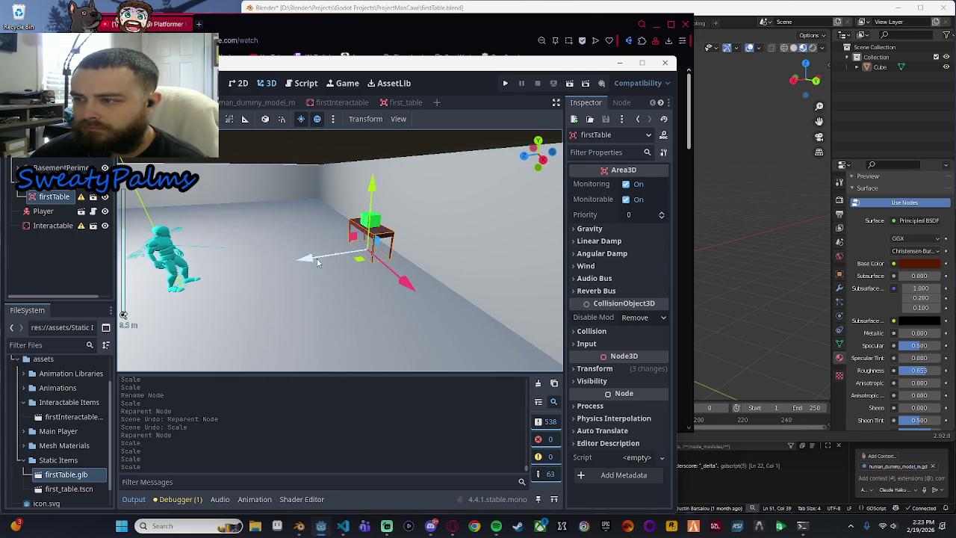
# Step: Move the table along X to stand beside the Player character
pyautogui.moveTo(316, 262); pyautogui.dragTo(209, 278)
pyautogui.scroll(5, 336, 299)
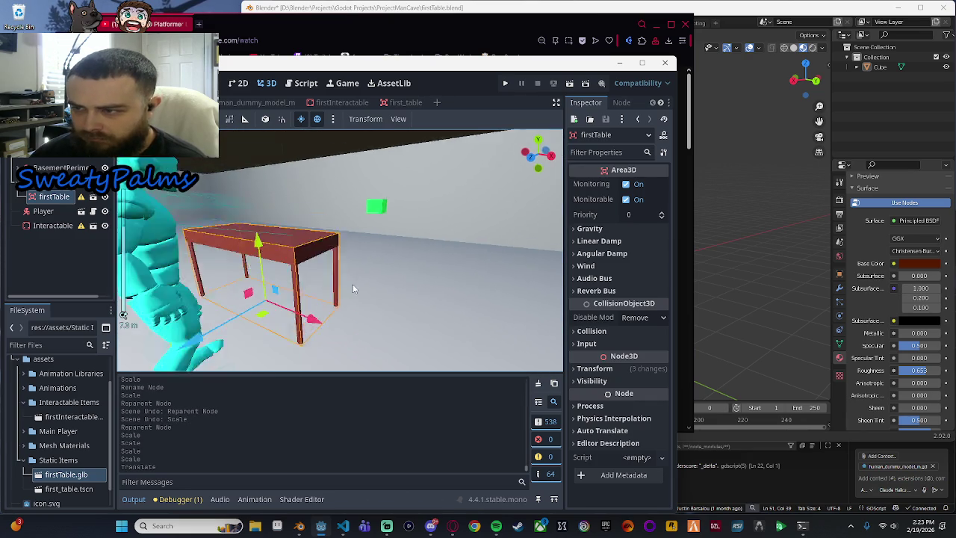
pyautogui.press('g')
pyautogui.press('x')
pyautogui.click(400, 348)
pyautogui.scroll(-3, 364, 297)
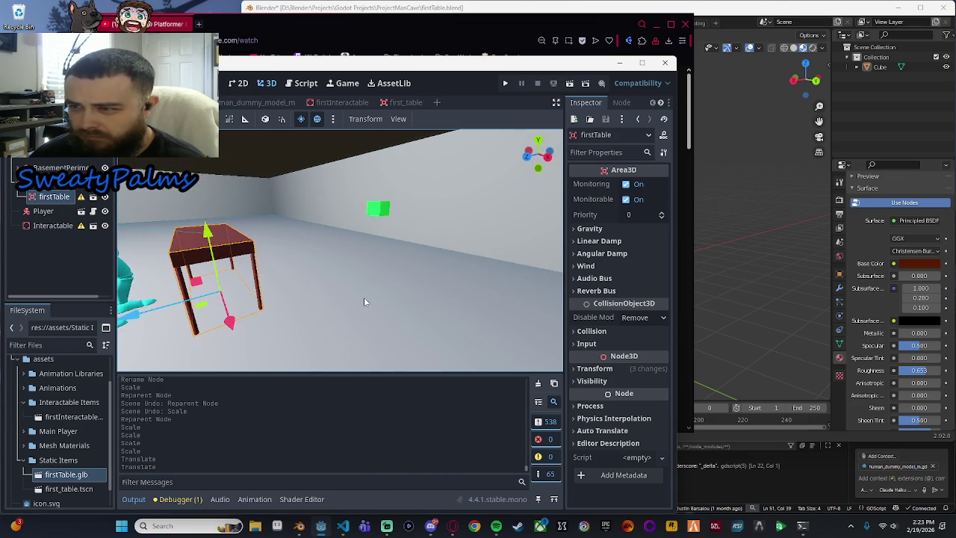
pyautogui.scroll(-3, 328, 298)
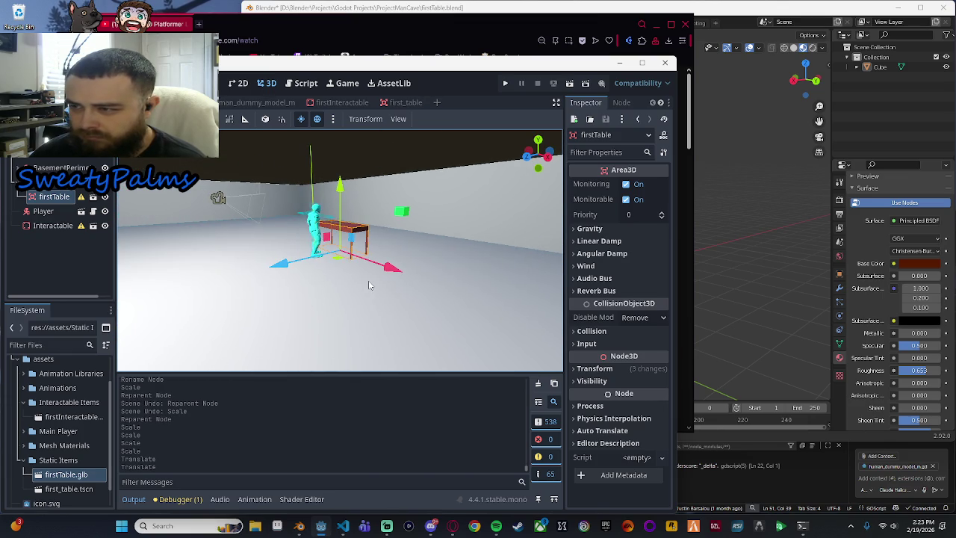
pyautogui.scroll(8, 368, 280)
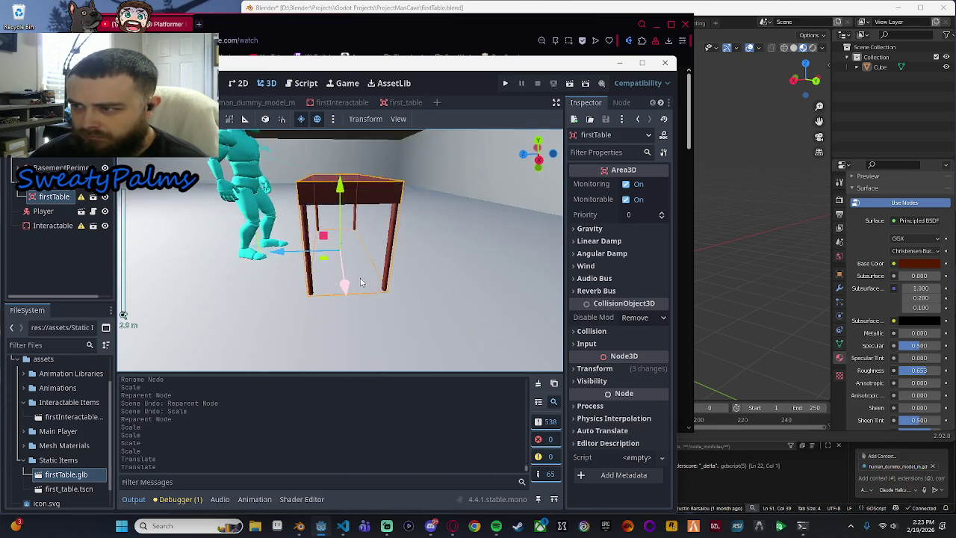
# Step: Move the table so it sits directly under the green interactable box
pyautogui.moveTo(360, 282)
pyautogui.mouseDown()
pyautogui.moveTo(354, 273)
pyautogui.moveTo(343, 308)
pyautogui.moveTo(401, 342)
pyautogui.moveTo(409, 302)
pyautogui.moveTo(330, 317)
pyautogui.moveTo(436, 285)
pyautogui.moveTo(226, 318)
pyautogui.moveTo(234, 283)
pyautogui.moveTo(421, 275)
pyautogui.moveTo(311, 280)
pyautogui.moveTo(323, 280)
pyautogui.mouseUp()
pyautogui.scroll(3, 364, 284)
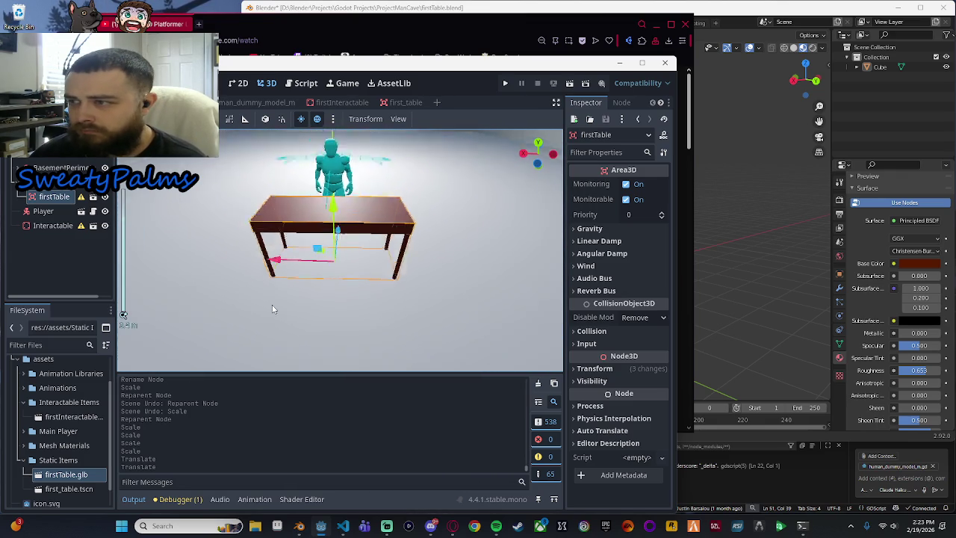
pyautogui.scroll(-5, 340, 131)
pyautogui.moveTo(452, 252)
pyautogui.mouseDown()
pyautogui.moveTo(282, 296)
pyautogui.moveTo(318, 346)
pyautogui.moveTo(390, 289)
pyautogui.mouseUp()
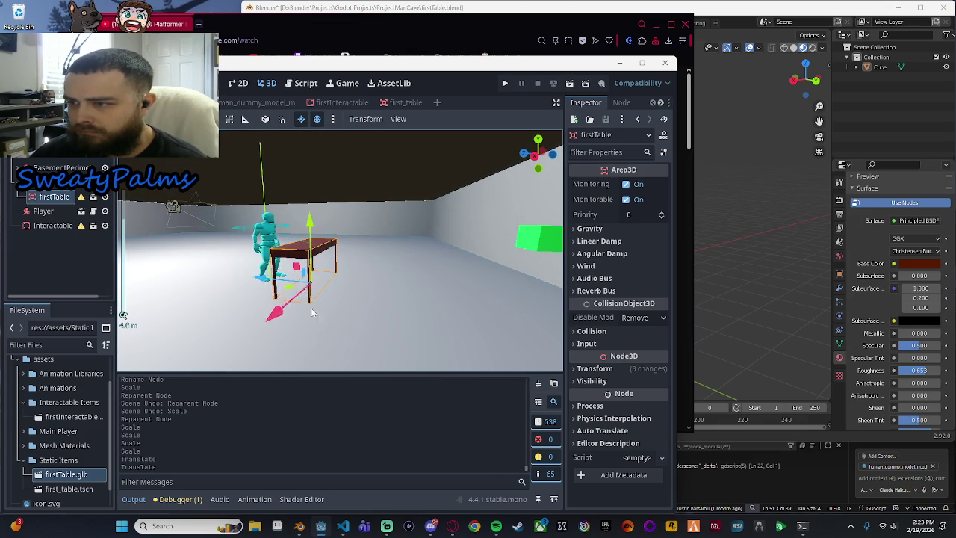
pyautogui.moveTo(482, 262); pyautogui.dragTo(399, 277)
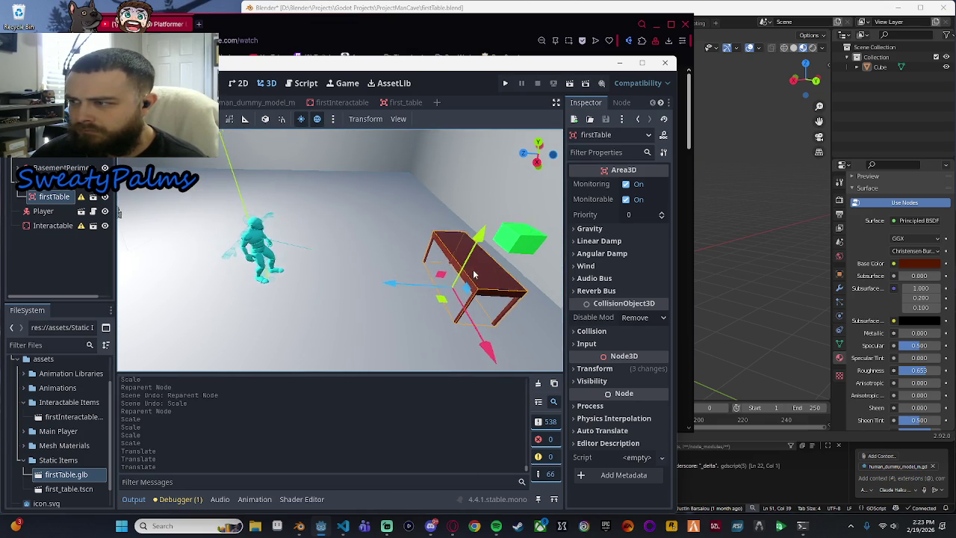
pyautogui.moveTo(495, 273); pyautogui.dragTo(298, 283)
pyautogui.scroll(2, 296, 284)
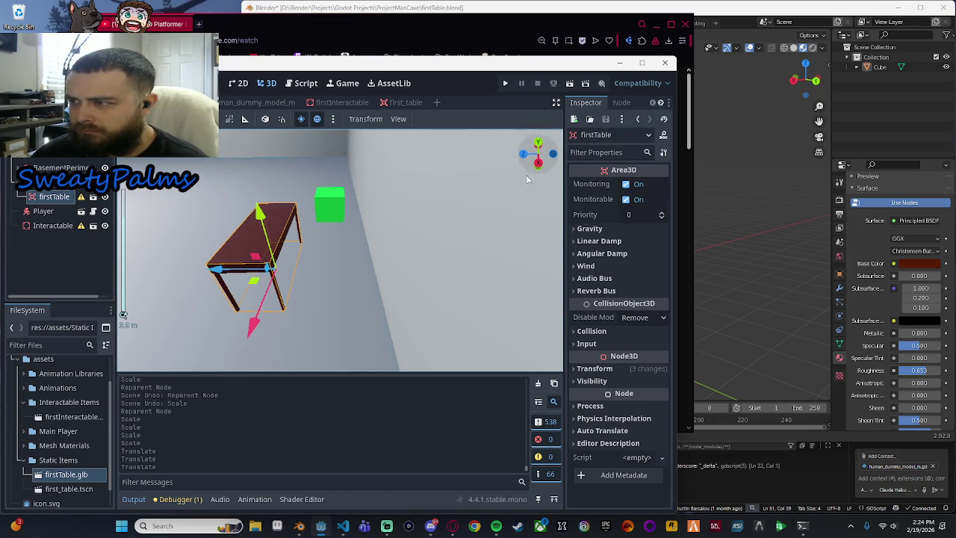
pyautogui.moveTo(211, 270); pyautogui.dragTo(265, 272)
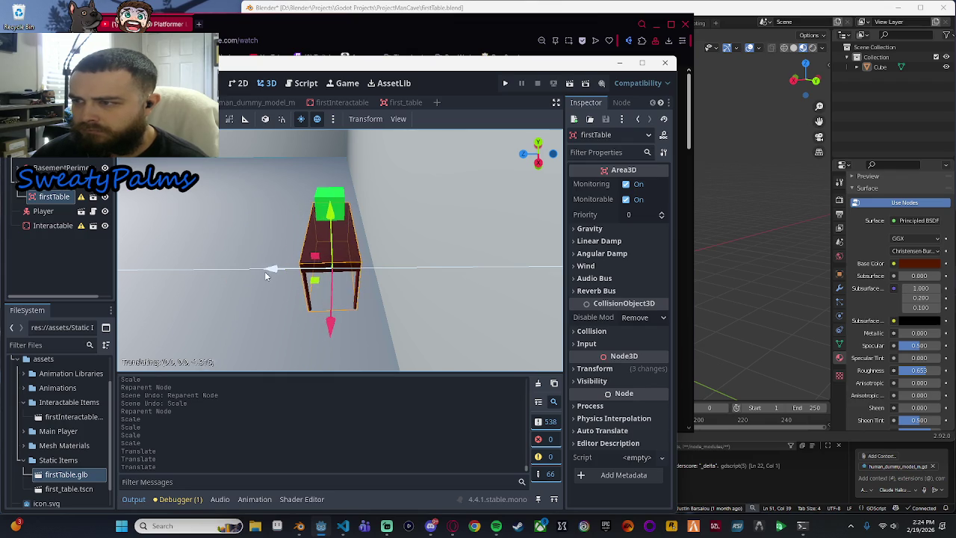
pyautogui.moveTo(209, 261)
pyautogui.mouseDown()
pyautogui.moveTo(426, 269)
pyautogui.moveTo(409, 239)
pyautogui.mouseUp()
pyautogui.moveTo(412, 271); pyautogui.dragTo(387, 273)
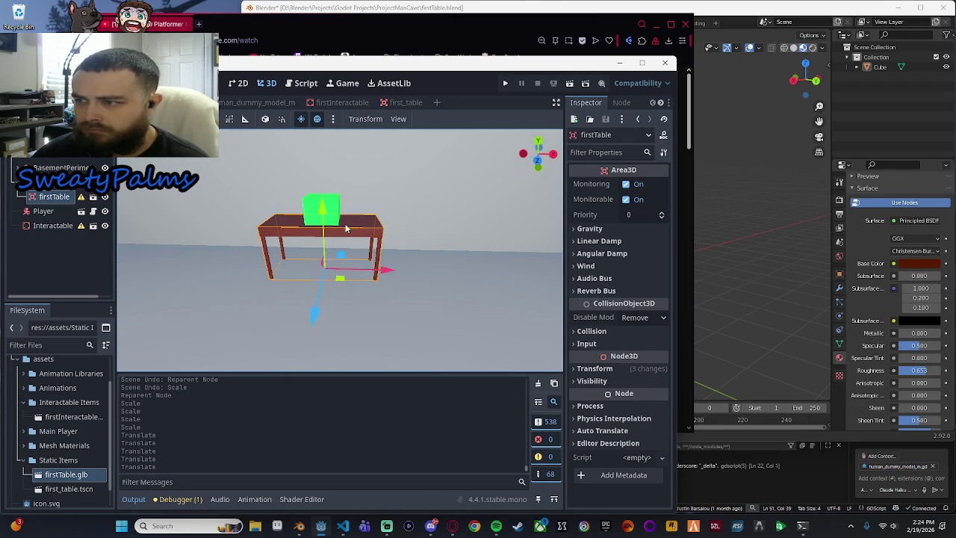
# Step: Reparent the Interactable node under firstTable, undoing the green box's stray moves
pyautogui.click(54, 227)
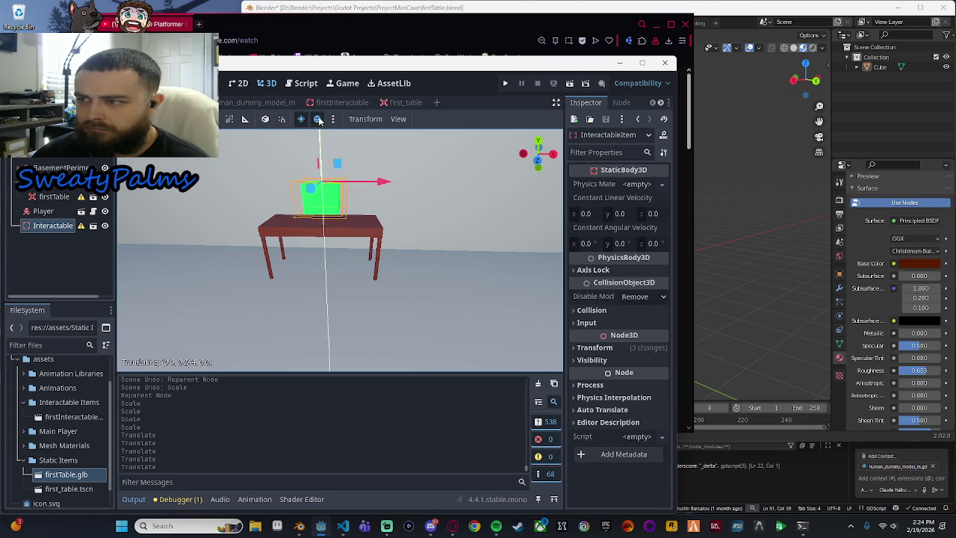
pyautogui.moveTo(332, 245); pyautogui.dragTo(57, 284)
pyautogui.moveTo(52, 222); pyautogui.dragTo(54, 197)
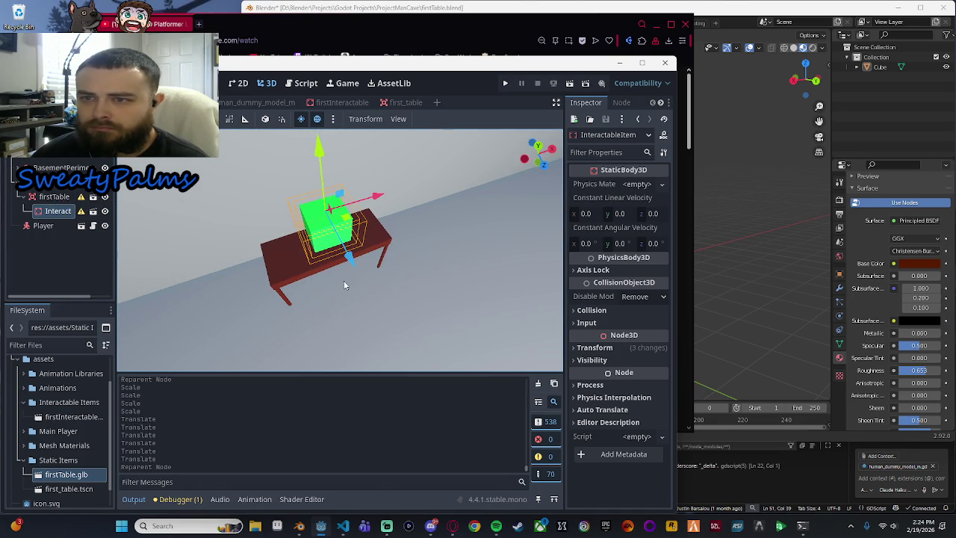
pyautogui.scroll(5, 473, 287)
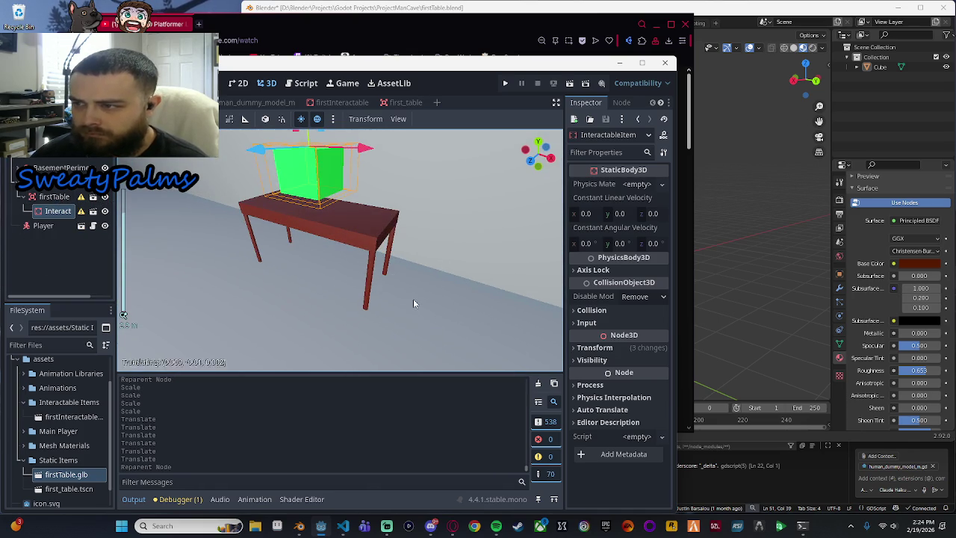
pyautogui.click(273, 312)
pyautogui.hotkey('ctrl', 'z')
pyautogui.hotkey('ctrl', 'z')
pyautogui.hotkey('ctrl', 'z')
pyautogui.hotkey('ctrl', 'shift', 'z')
pyautogui.scroll(-2, 280, 305)
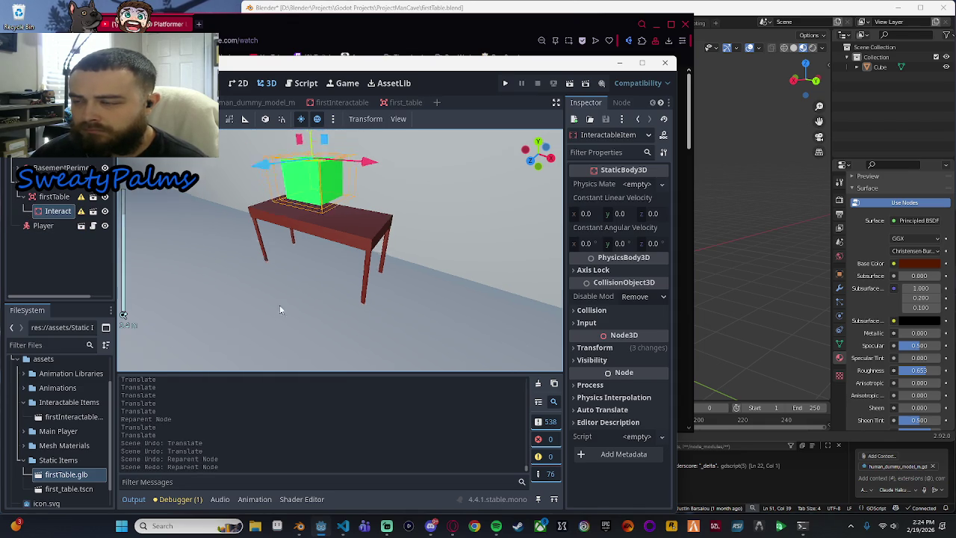
pyautogui.click(53, 198)
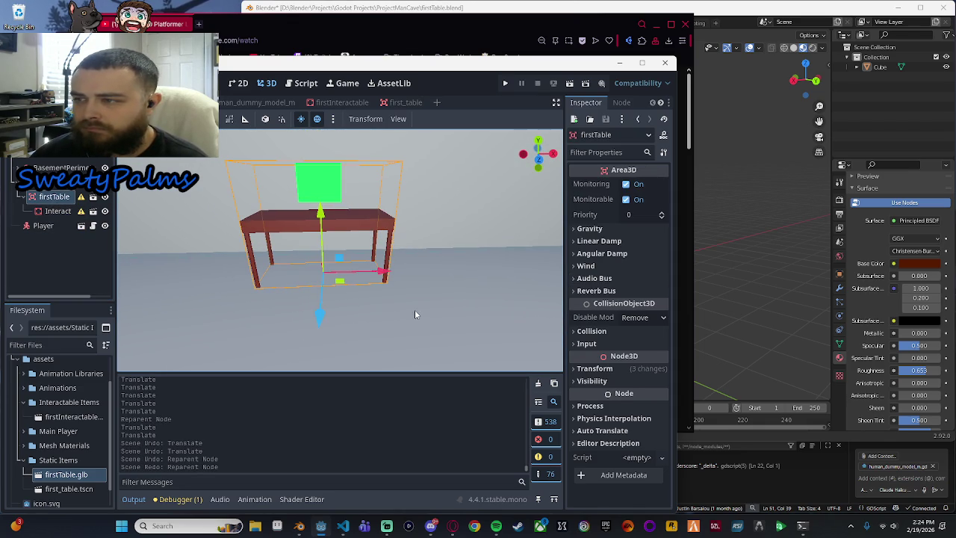
pyautogui.scroll(-5, 415, 314)
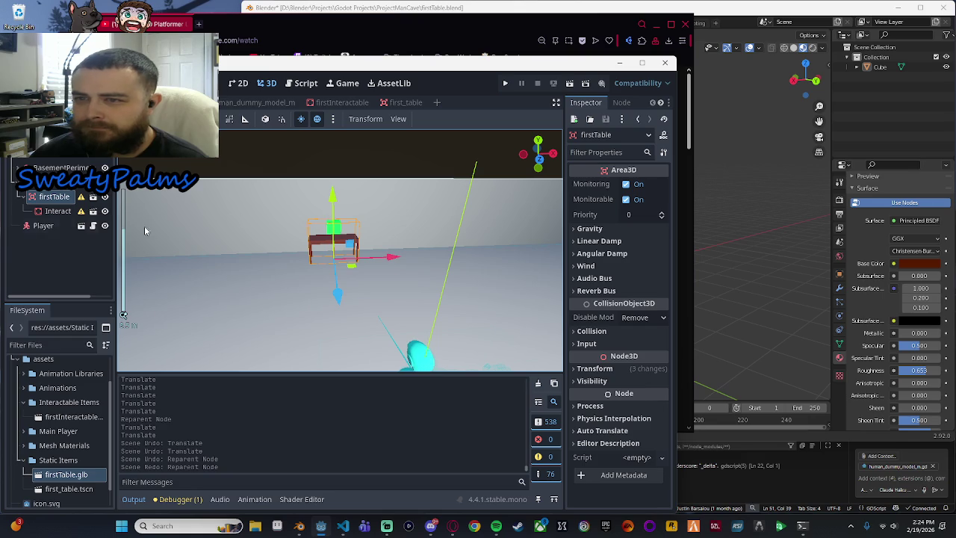
pyautogui.click(504, 84)
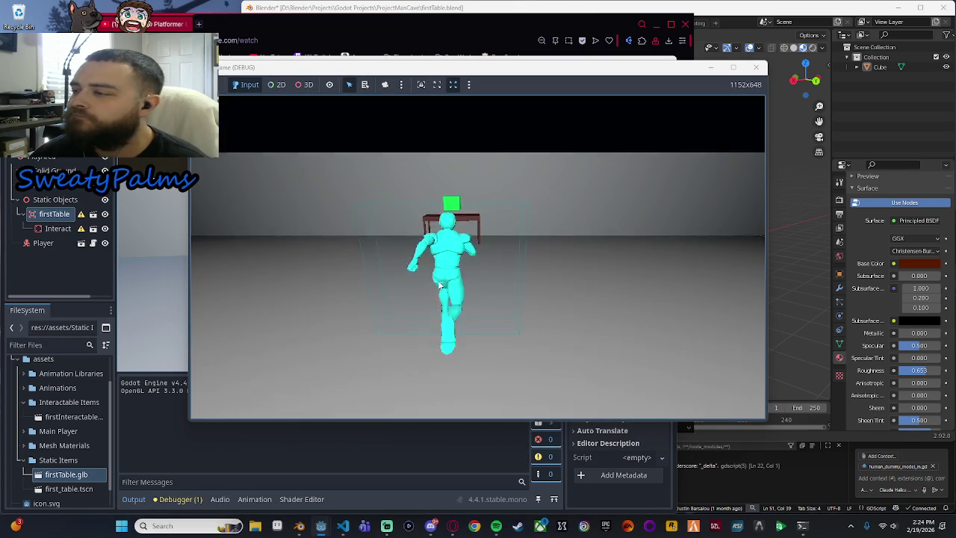
pyautogui.press('s')
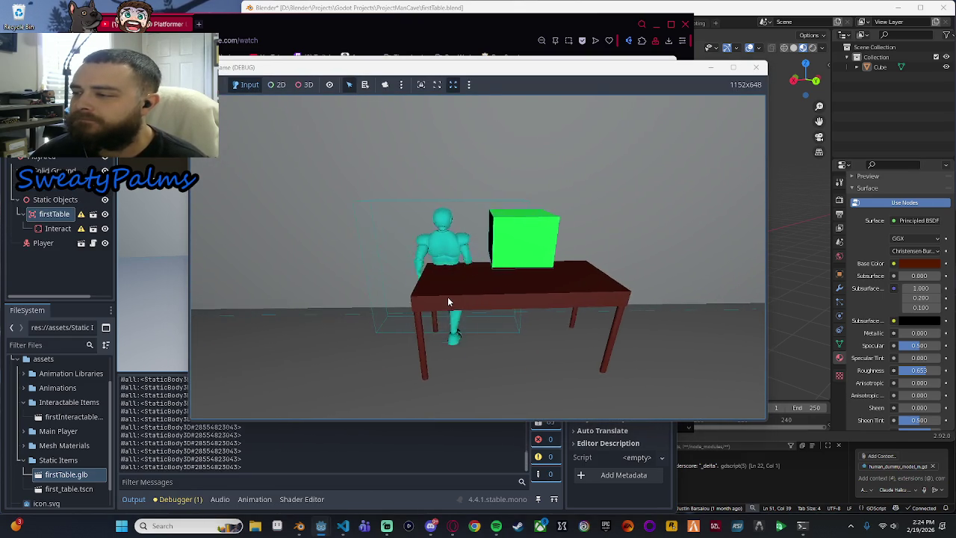
pyautogui.press('s')
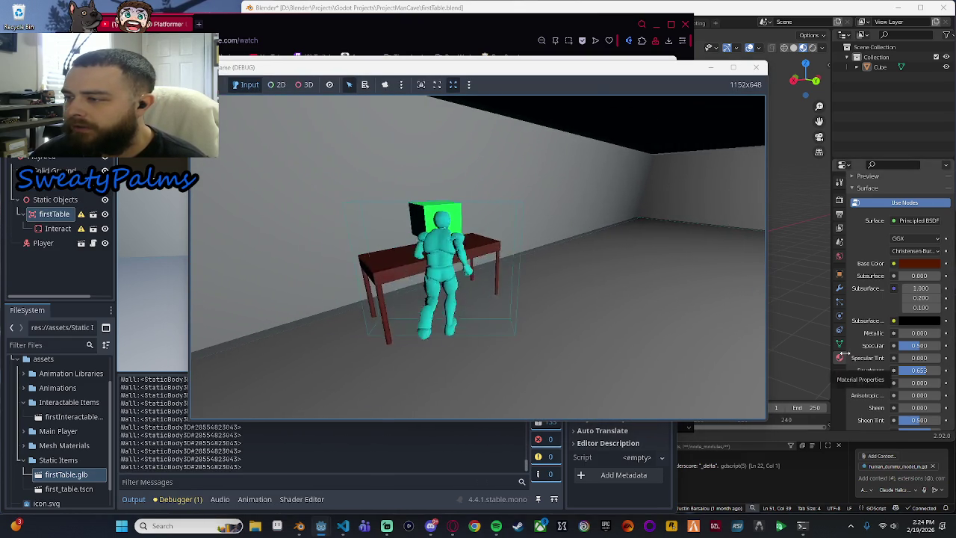
pyautogui.press('w')
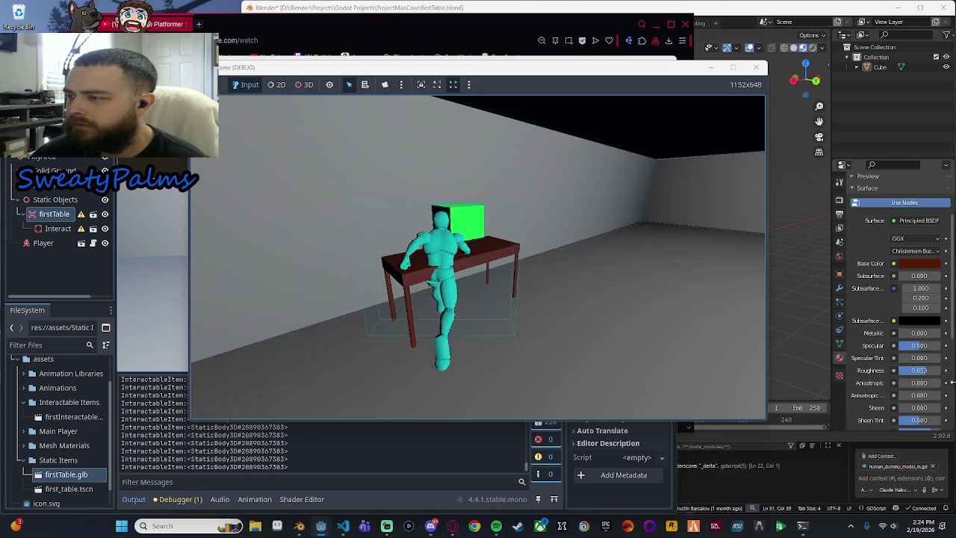
pyautogui.press('w')
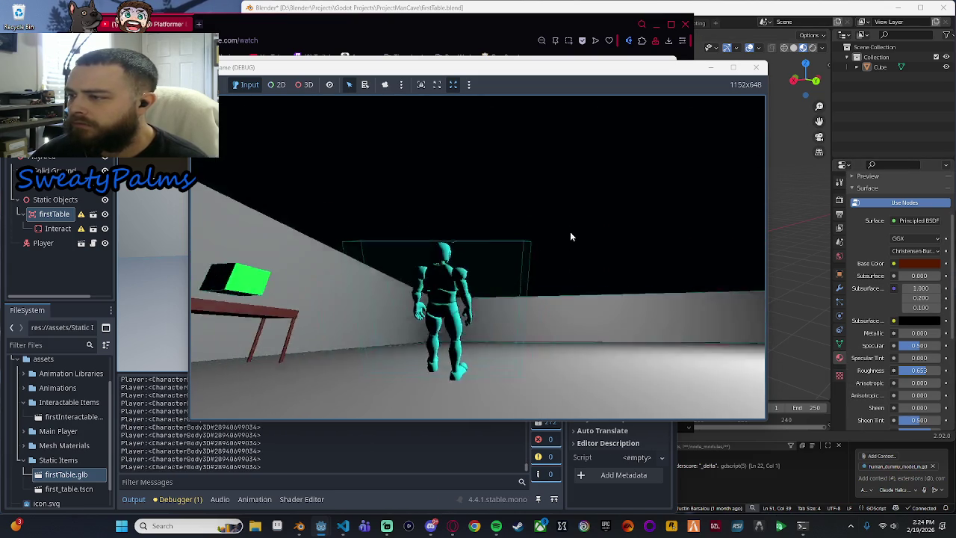
pyautogui.press('w')
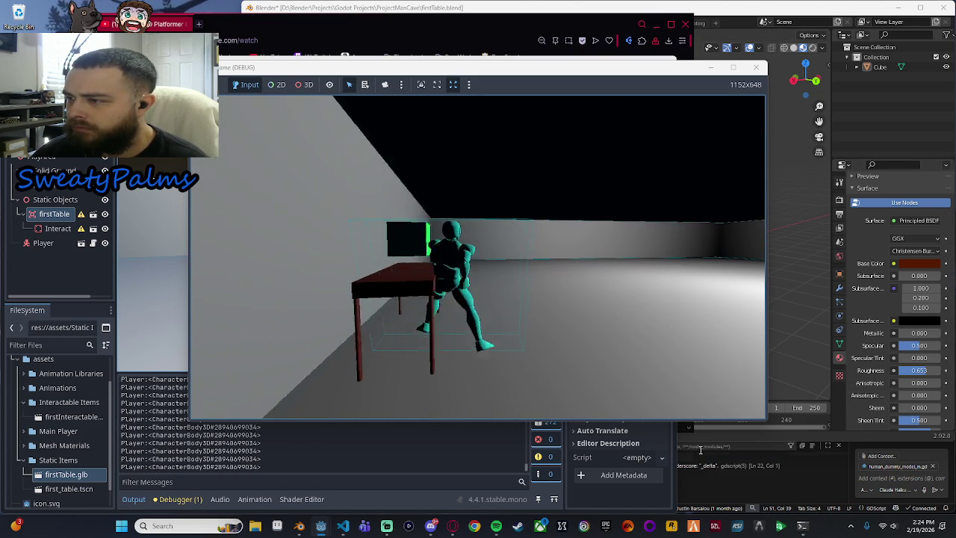
pyautogui.press('w')
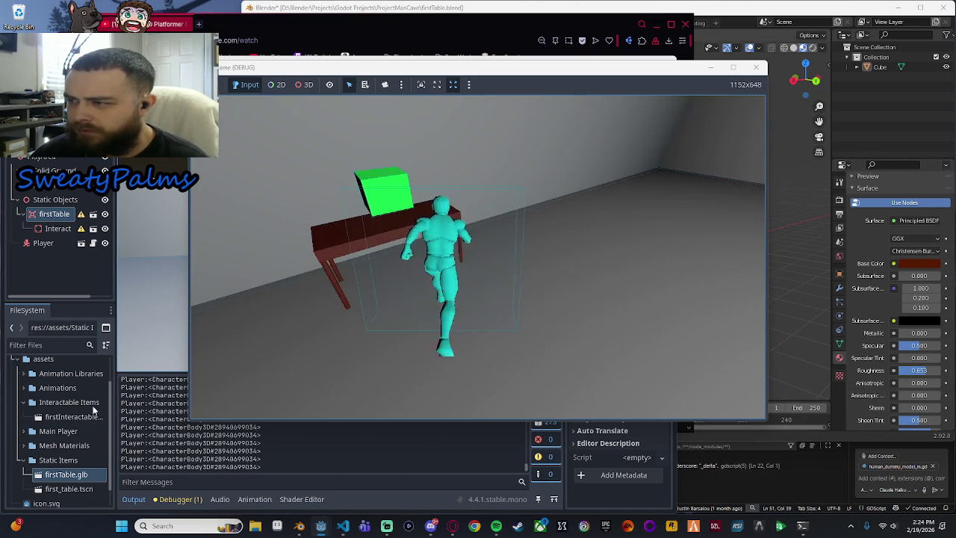
pyautogui.press('s')
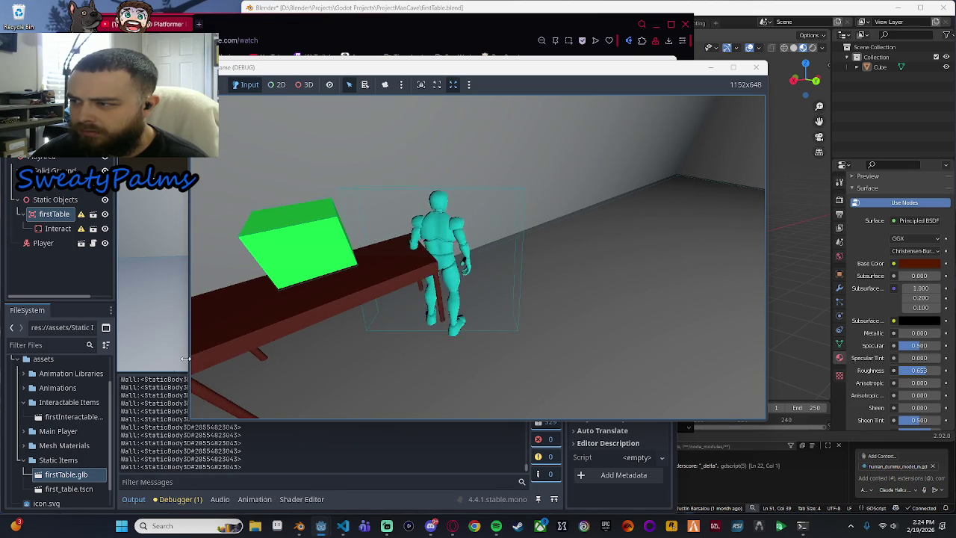
pyautogui.press('w')
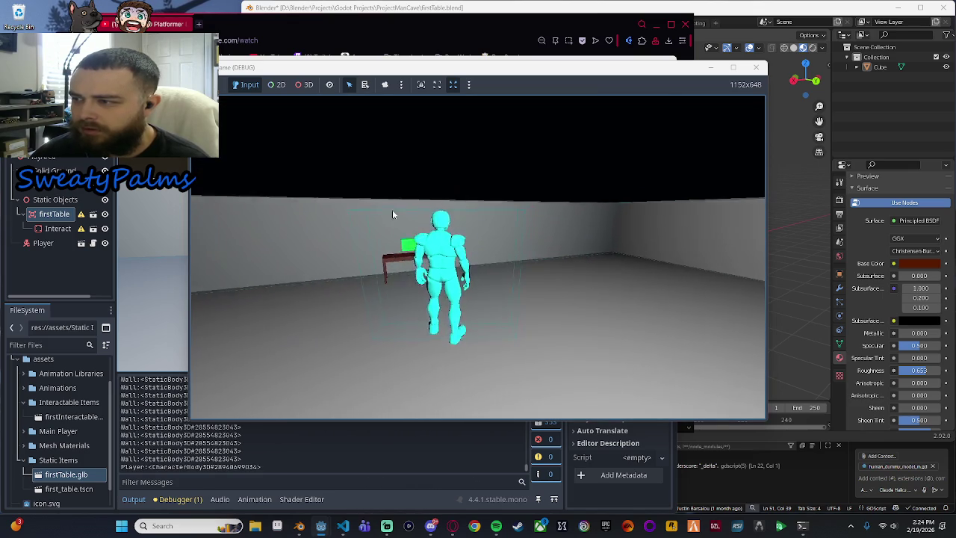
pyautogui.press('w')
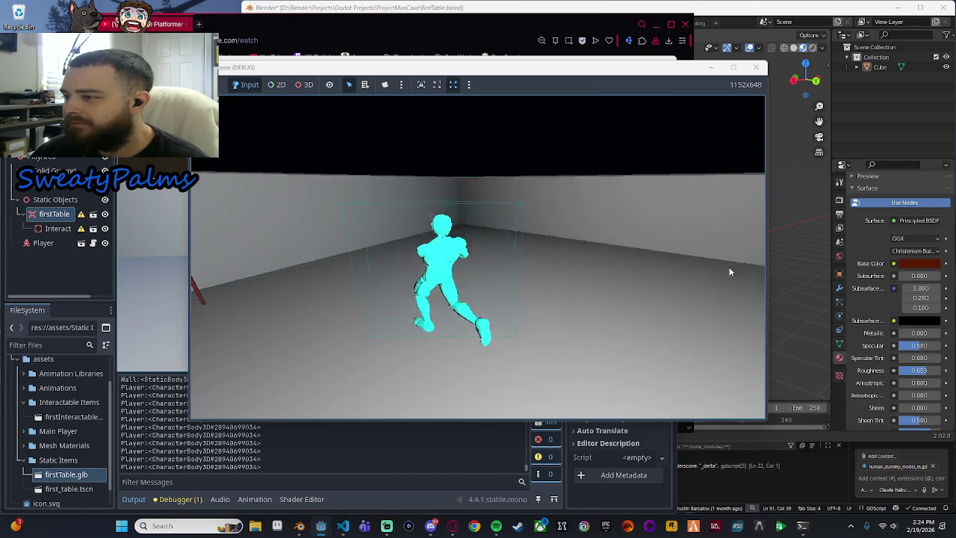
pyautogui.press('F8')
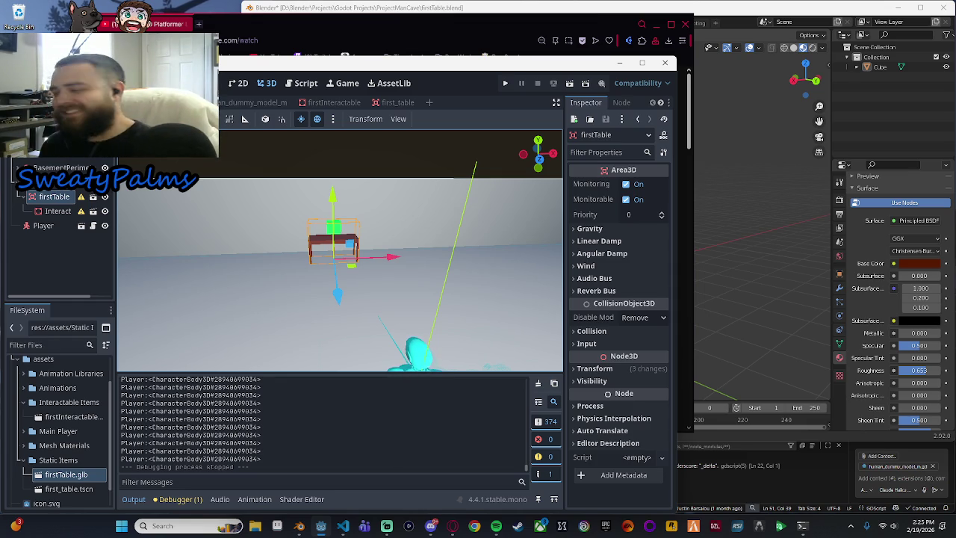
pyautogui.press('f')
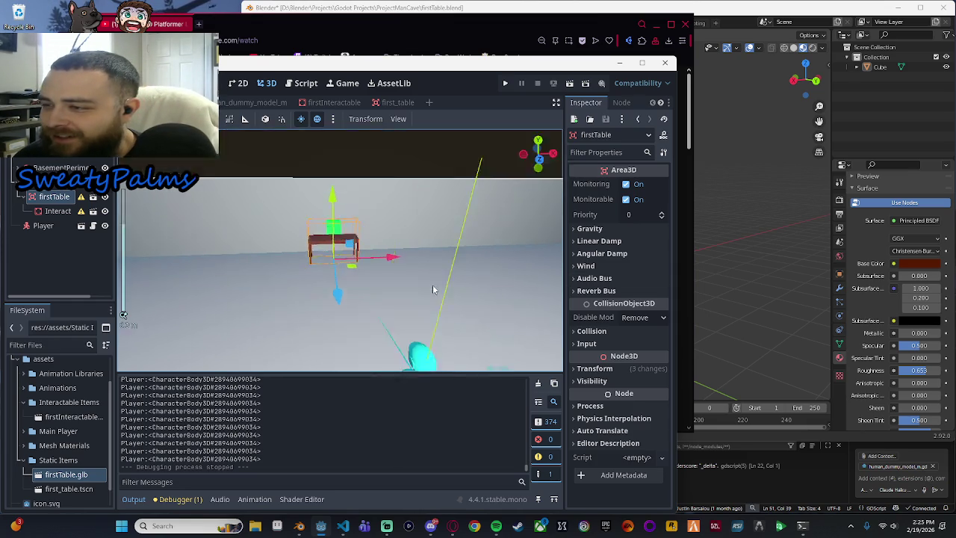
pyautogui.scroll(-3, 498, 247)
pyautogui.moveTo(498, 261)
pyautogui.mouseDown()
pyautogui.moveTo(438, 271)
pyautogui.moveTo(471, 271)
pyautogui.mouseUp()
pyautogui.scroll(3, 357, 258)
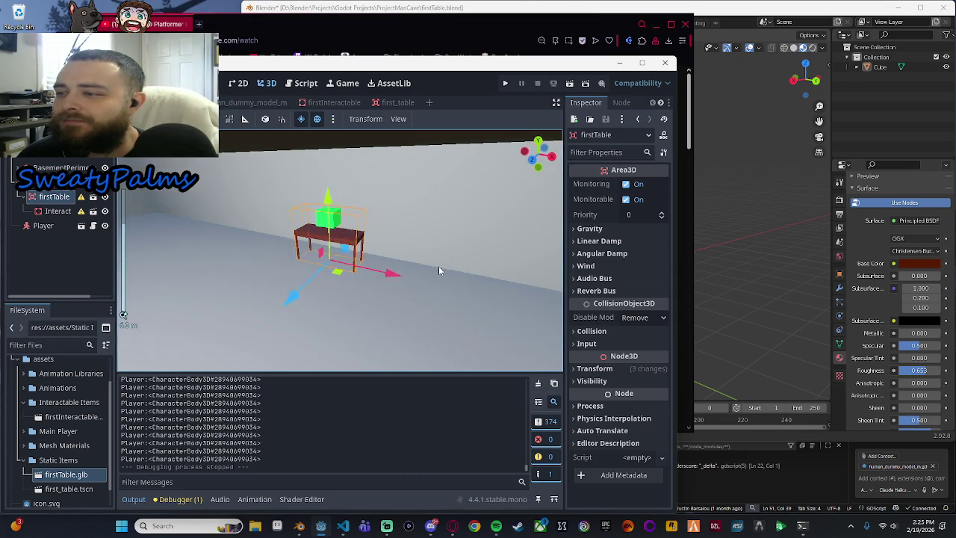
pyautogui.moveTo(357, 258); pyautogui.dragTo(437, 283)
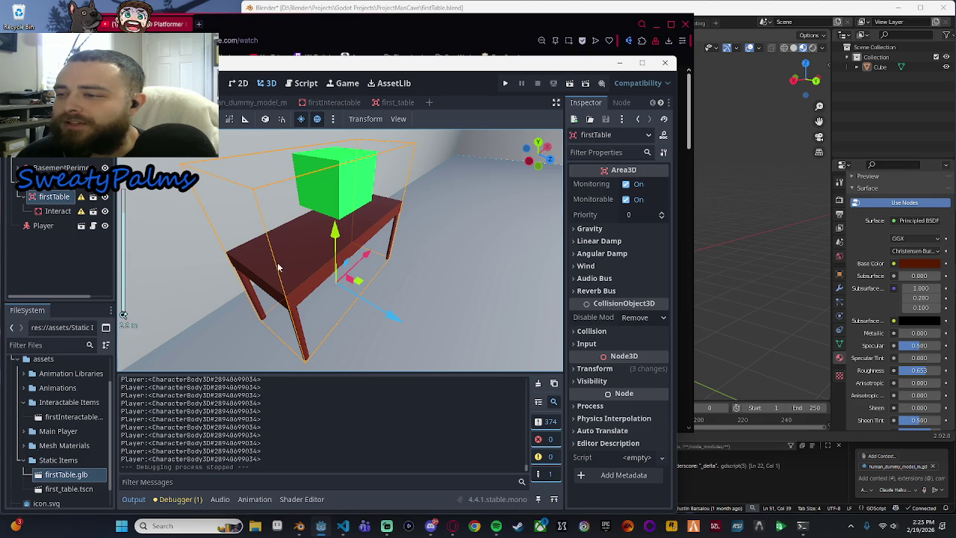
# Step: Launch the game and walk the player around and alongside the table
pyautogui.click(505, 86)
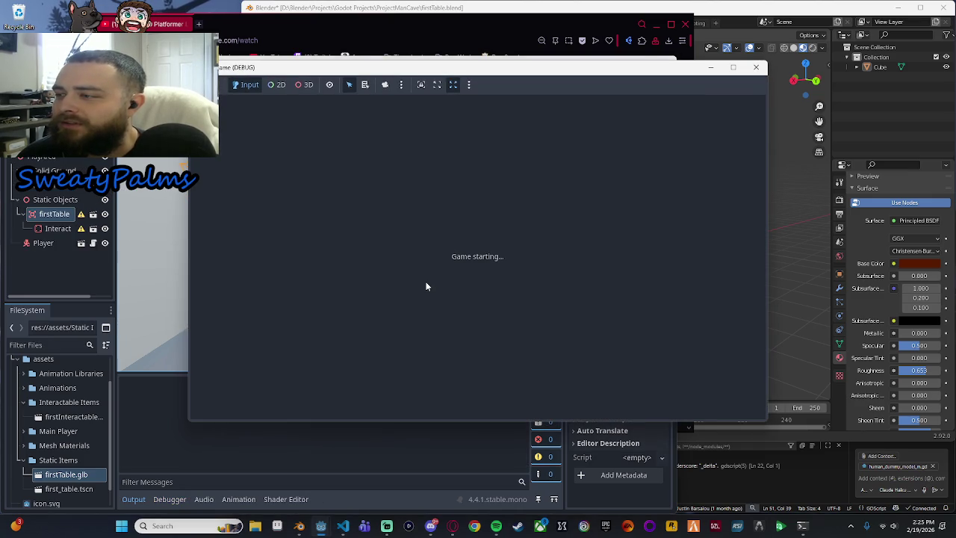
pyautogui.press('w')
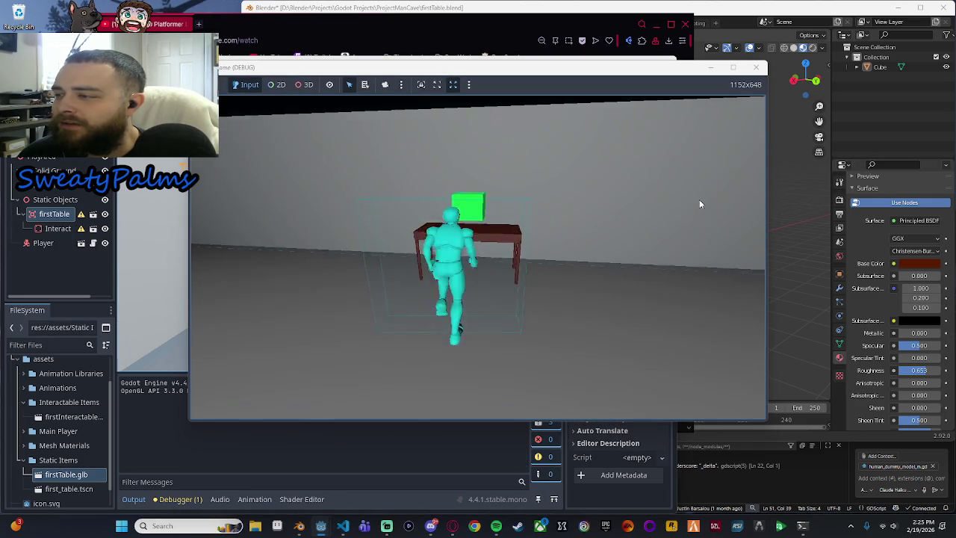
pyautogui.press('a')
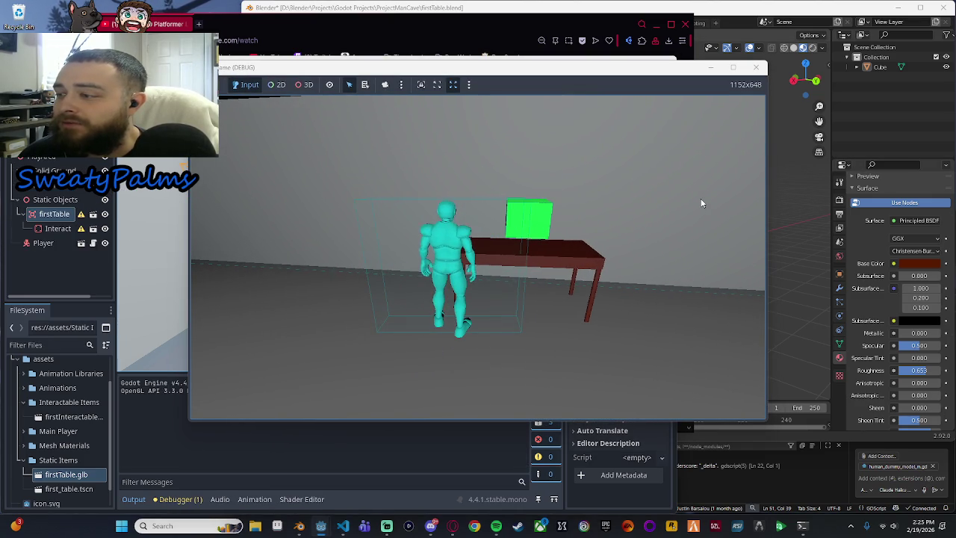
pyautogui.press('w')
pyautogui.press('a')
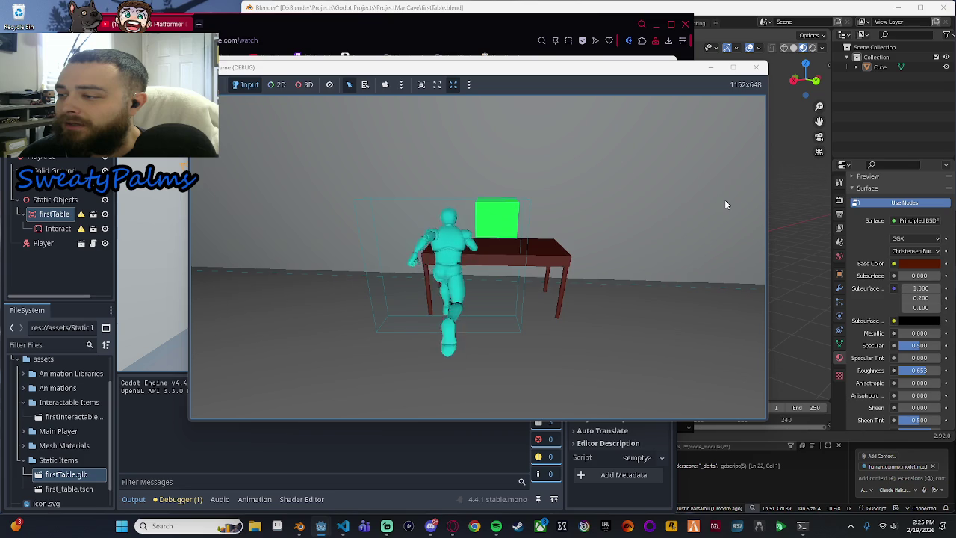
pyautogui.press('a')
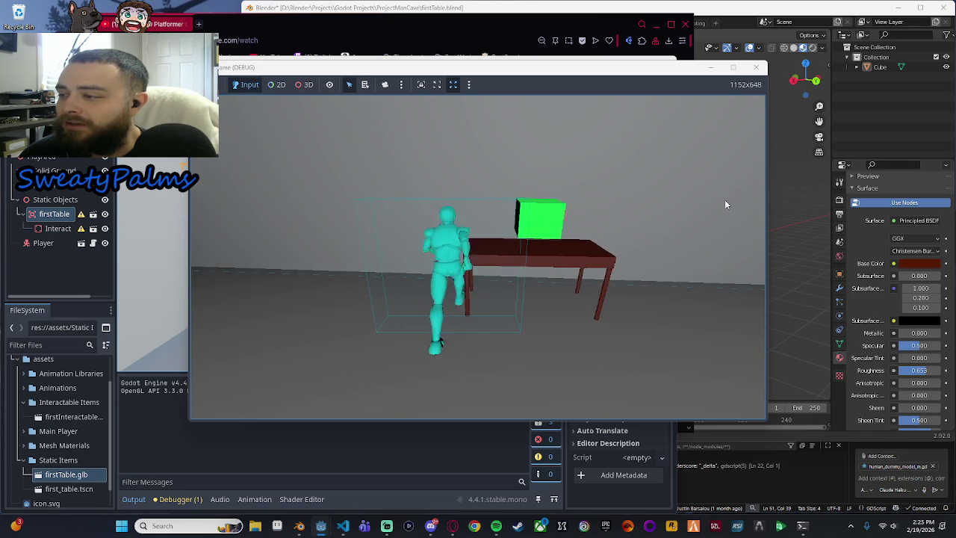
pyautogui.press('s')
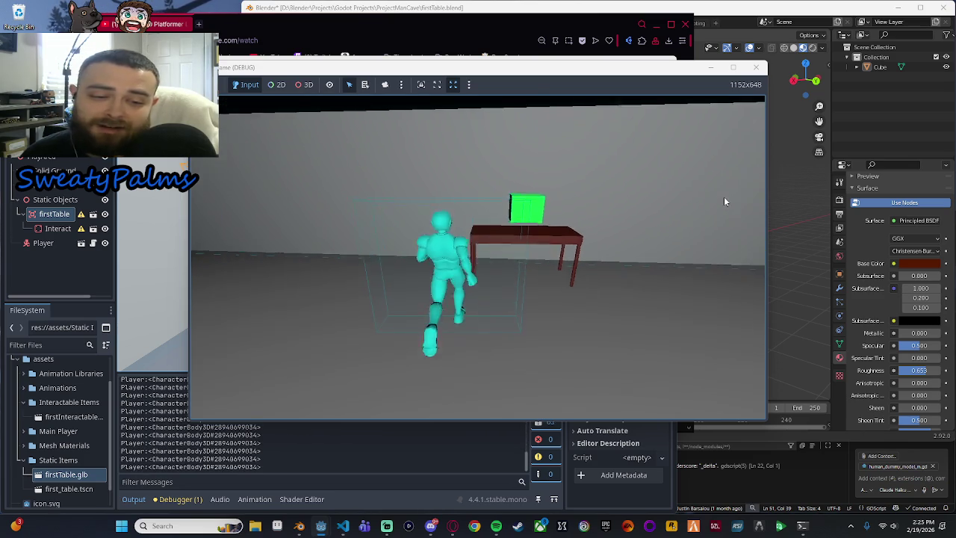
pyautogui.press('w')
pyautogui.press('d')
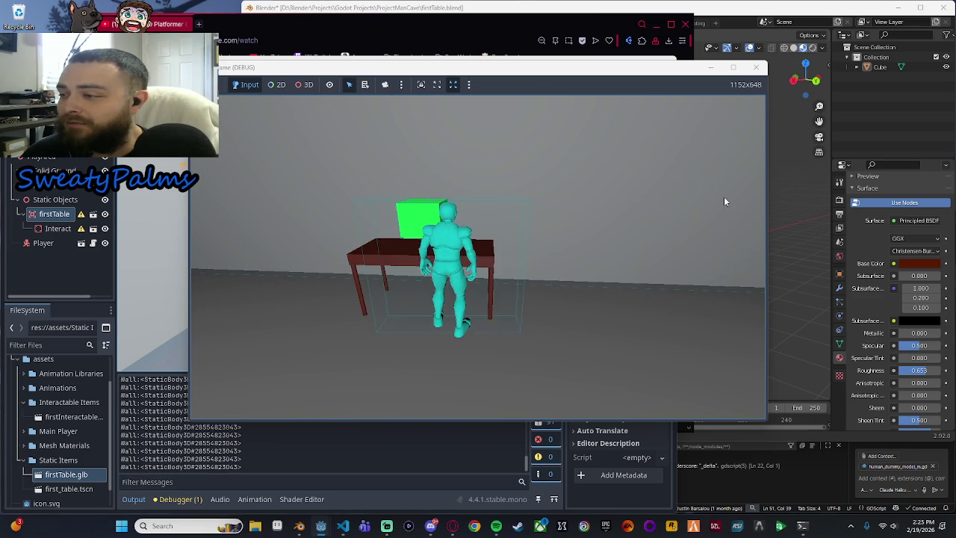
pyautogui.press('d')
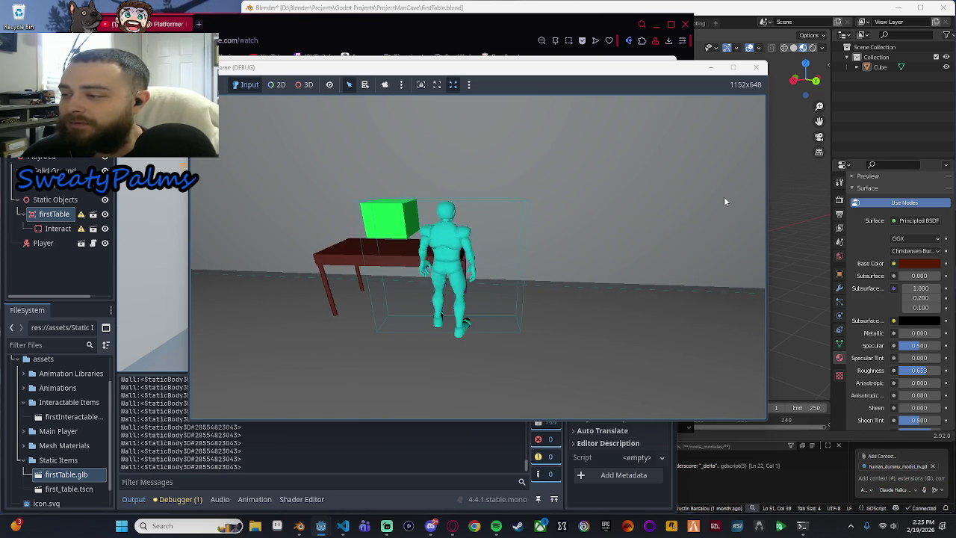
pyautogui.press('w')
# Step: Walk the player into and under the table to test collision, then stop the game
pyautogui.press('s')
pyautogui.press('d')
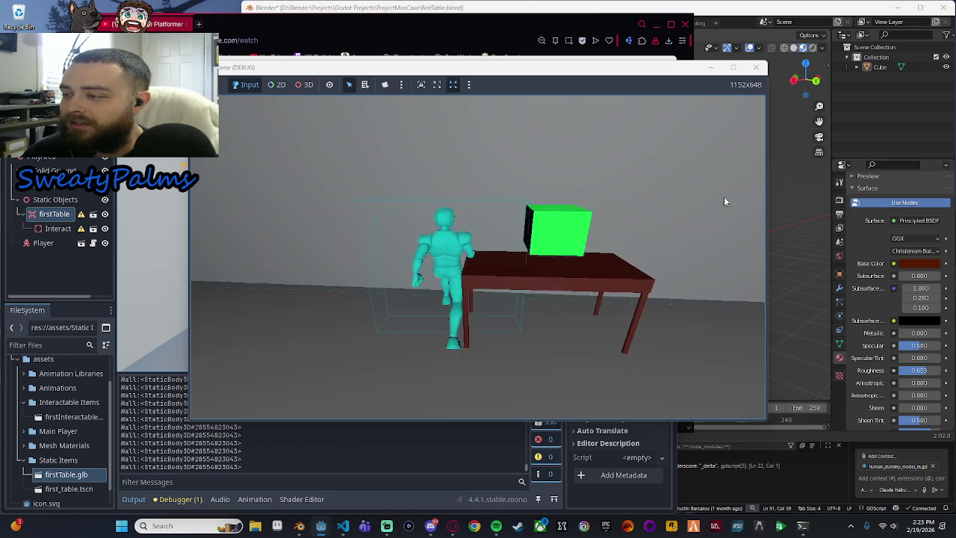
pyautogui.press('w')
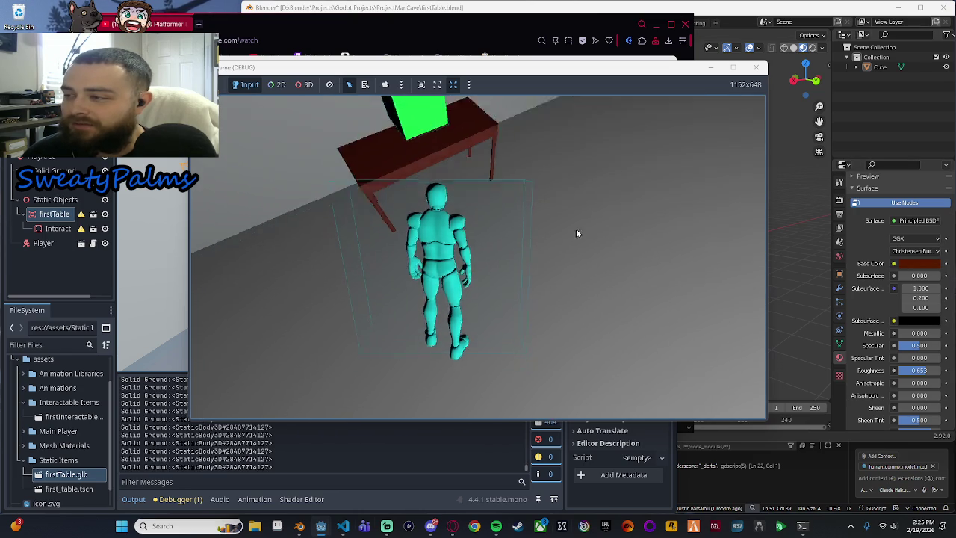
pyautogui.press('s')
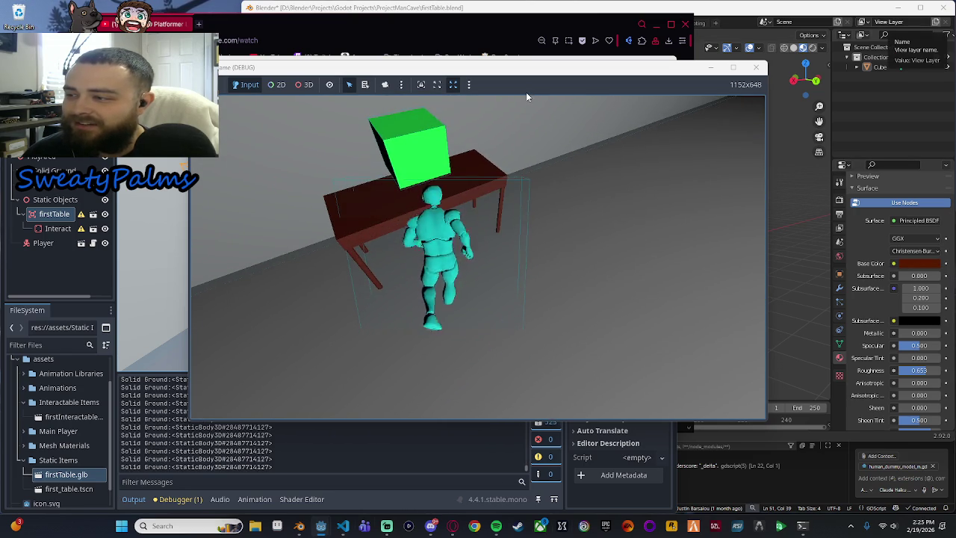
pyautogui.press('w')
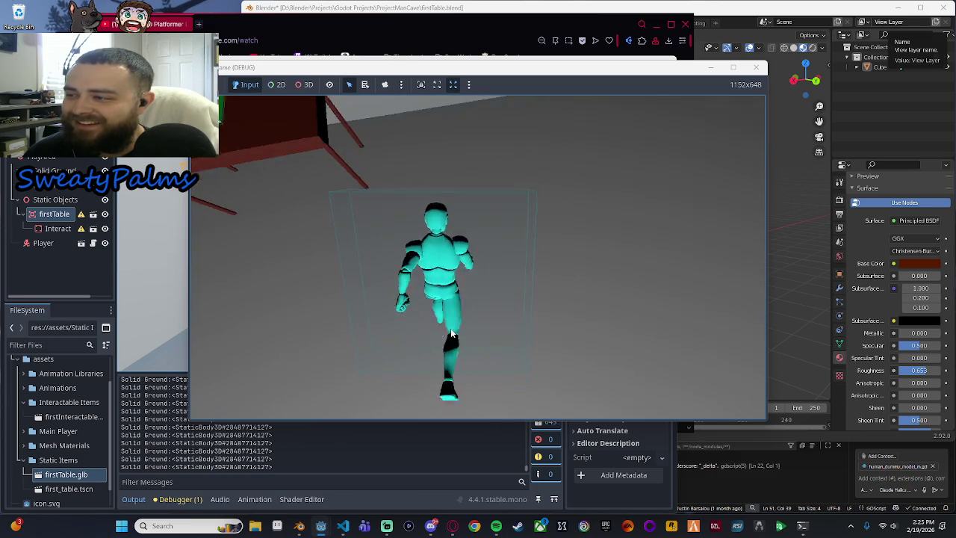
pyautogui.press('w')
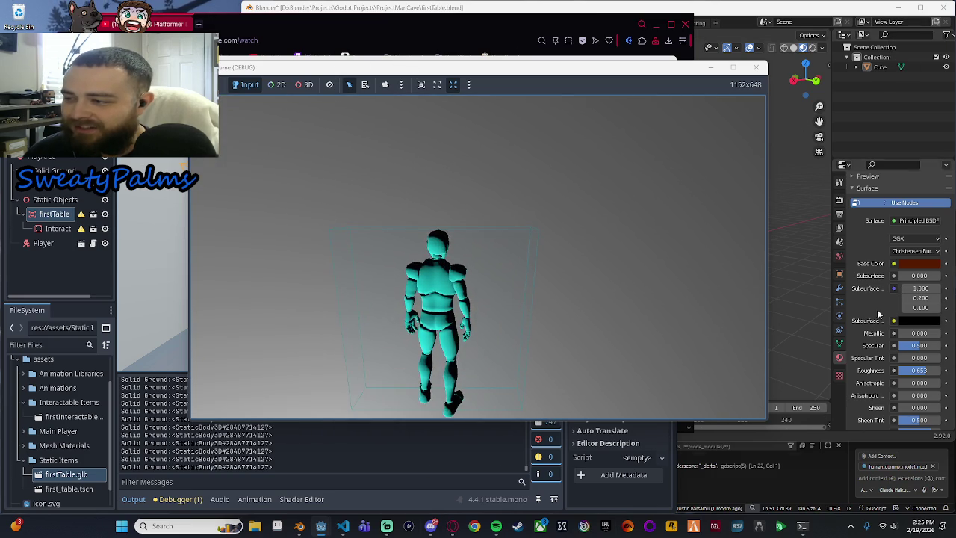
pyautogui.press('w')
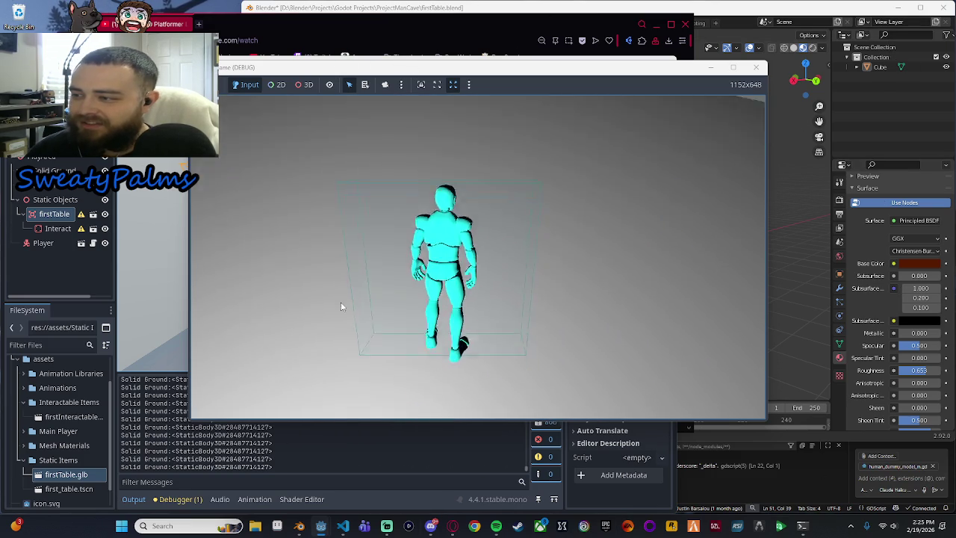
pyautogui.press('w')
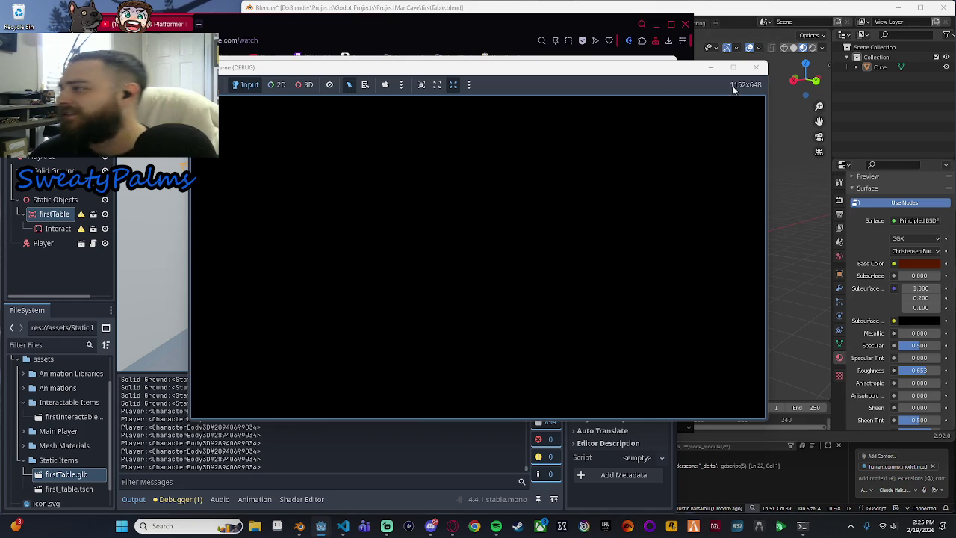
pyautogui.click(755, 68)
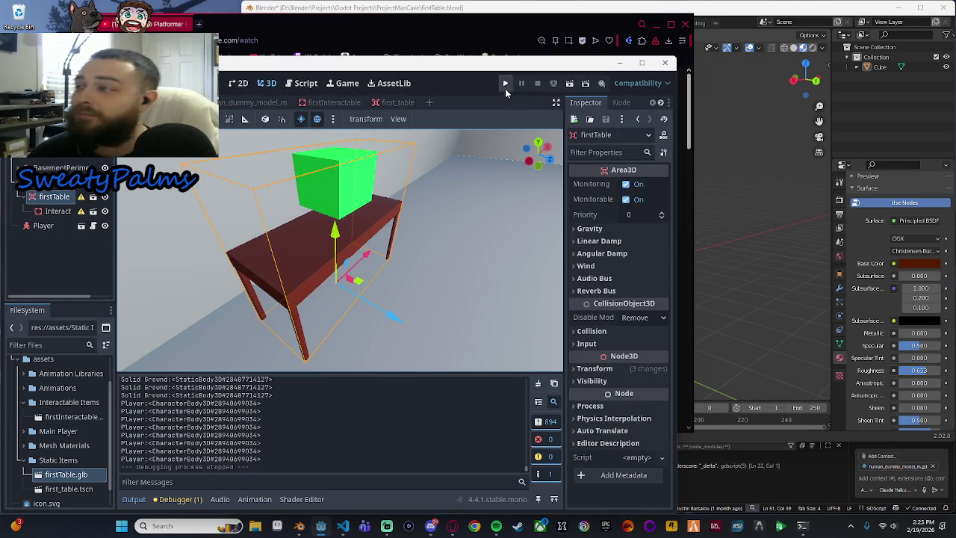
# Step: Deselect the table, frame the table and player in the viewport, then save and run the game
pyautogui.click(68, 246)
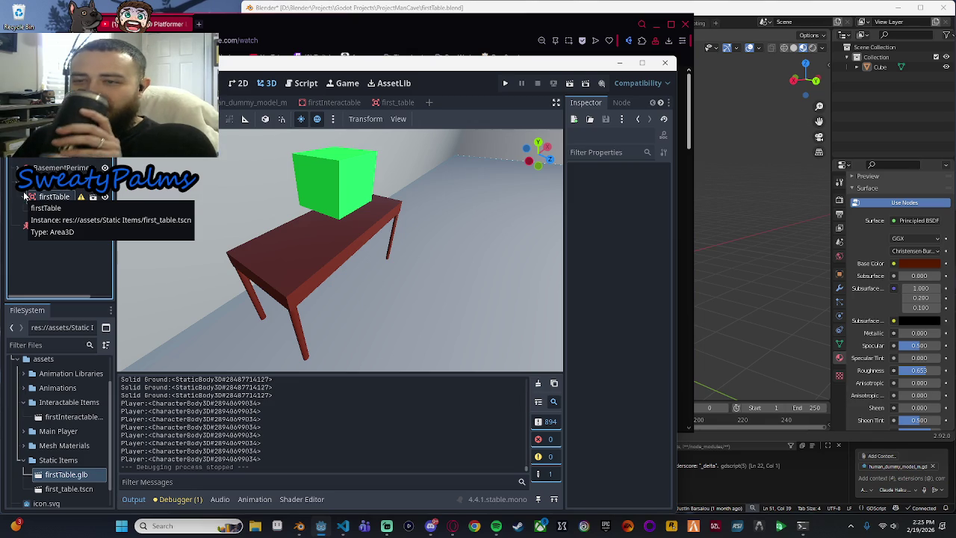
pyautogui.scroll(-5, 338, 281)
pyautogui.scroll(2, 445, 231)
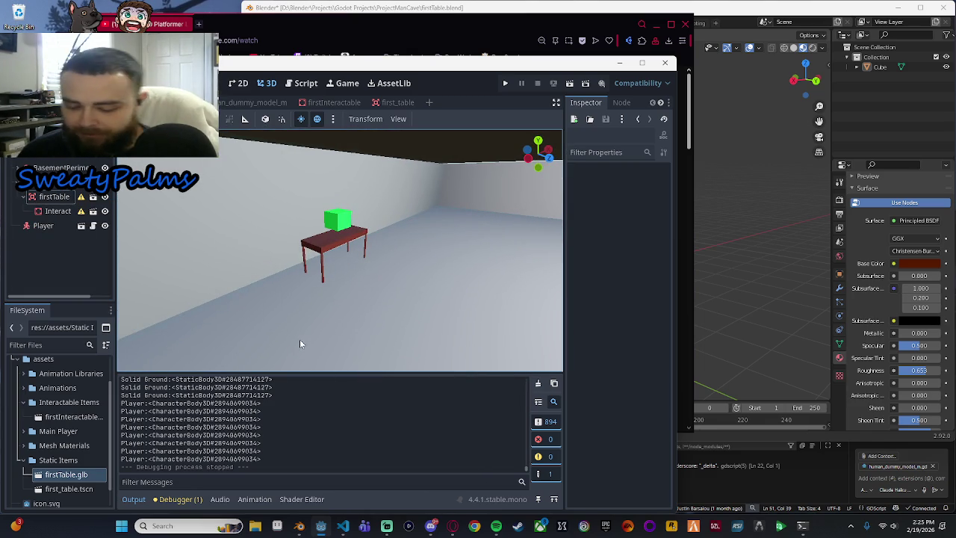
pyautogui.scroll(2, 448, 226)
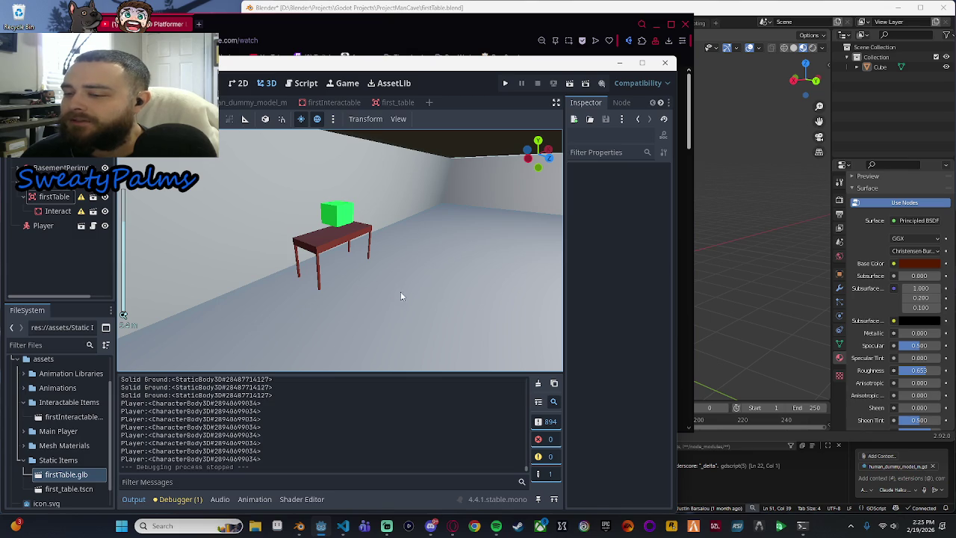
pyautogui.moveTo(462, 293)
pyautogui.mouseDown()
pyautogui.moveTo(436, 287)
pyautogui.moveTo(378, 323)
pyautogui.moveTo(436, 296)
pyautogui.mouseUp()
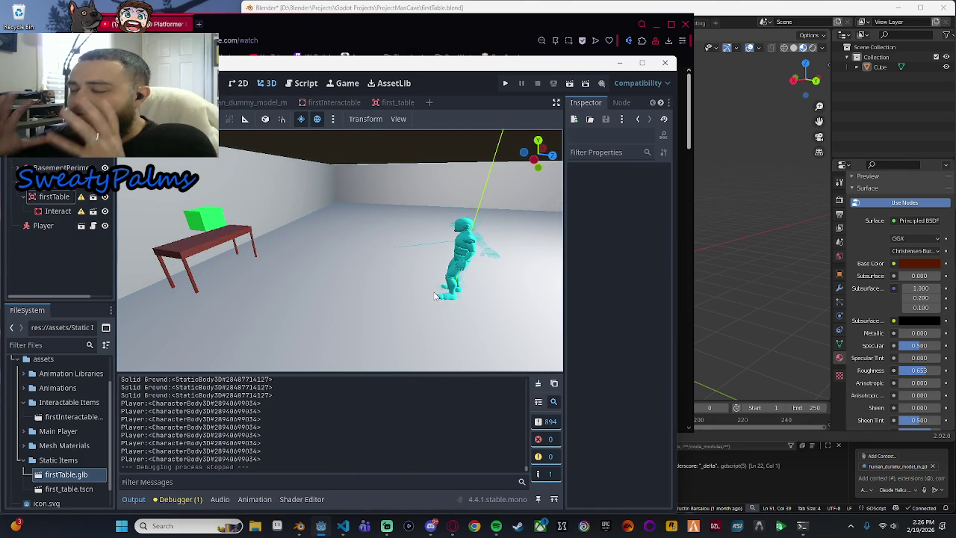
pyautogui.moveTo(447, 286)
pyautogui.mouseDown()
pyautogui.moveTo(407, 273)
pyautogui.moveTo(461, 297)
pyautogui.moveTo(307, 280)
pyautogui.moveTo(382, 279)
pyautogui.moveTo(266, 288)
pyautogui.mouseUp()
pyautogui.click(505, 83)
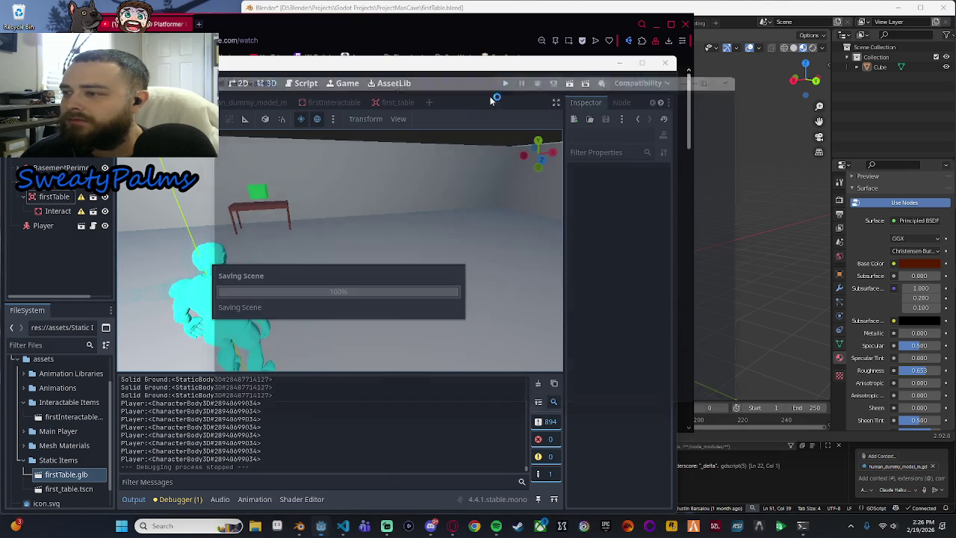
# Step: Walk the player up to the table, strafe beside it, back away, and close the game
pyautogui.press('w')
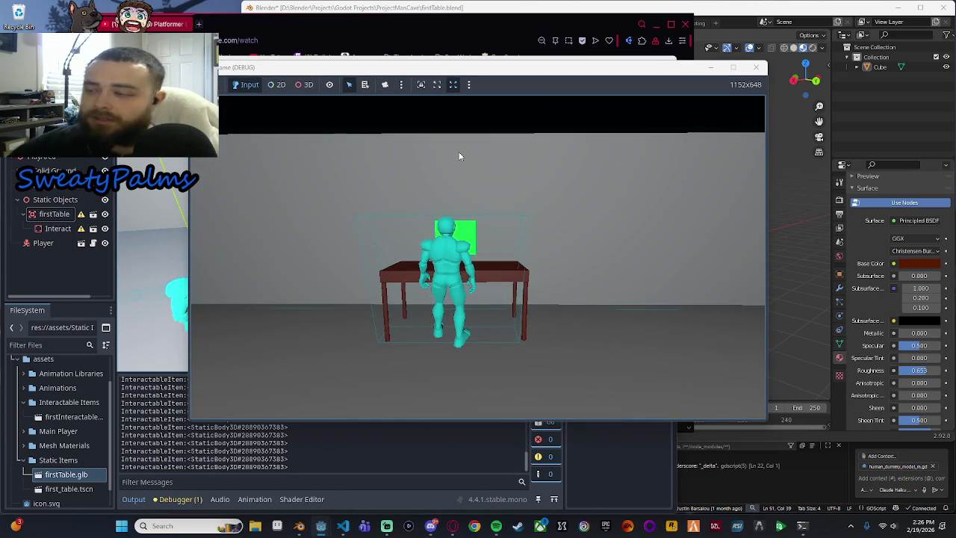
pyautogui.press('a')
pyautogui.press('d')
pyautogui.press('s')
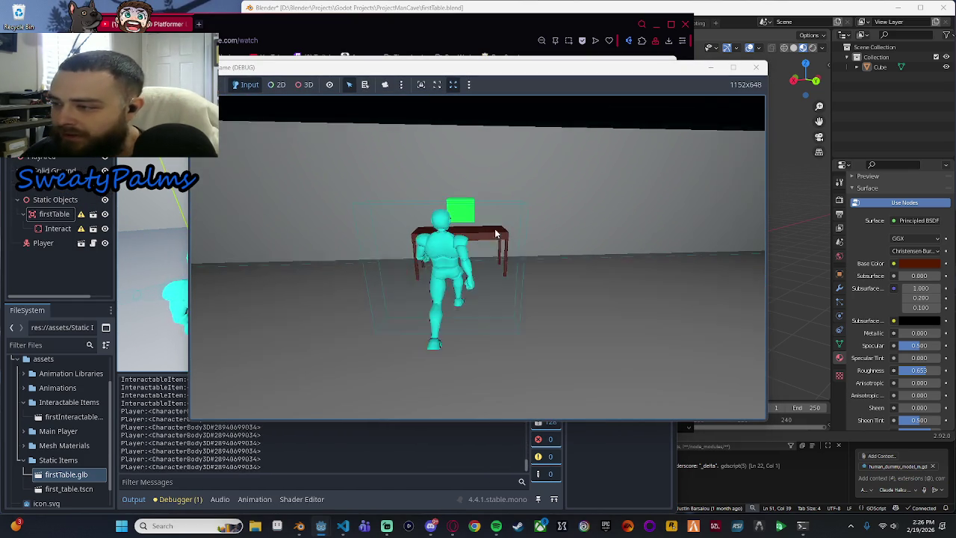
pyautogui.click(755, 67)
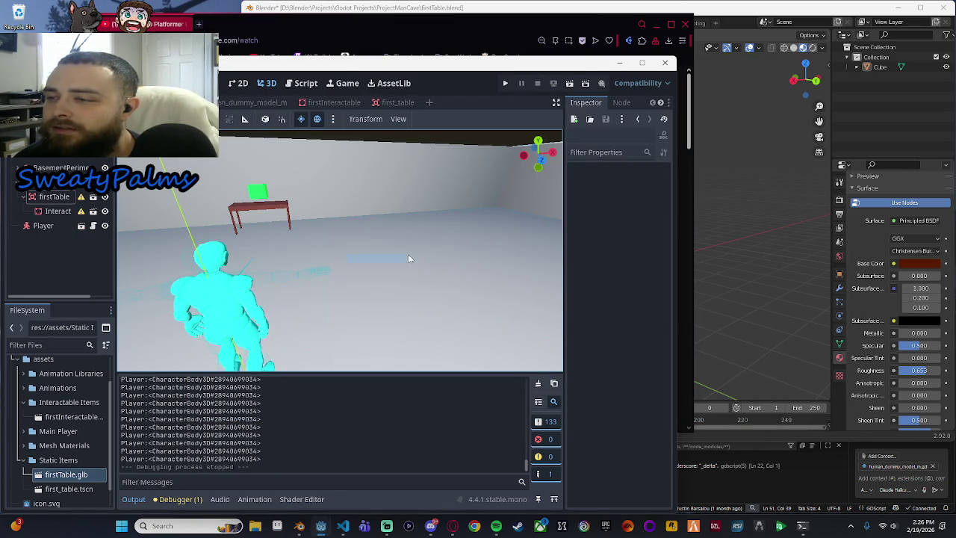
# Step: Check the tutorial and the Blender table model, then return to Godot's first_table scene
pyautogui.moveTo(473, 234)
pyautogui.mouseDown()
pyautogui.moveTo(275, 228)
pyautogui.moveTo(298, 225)
pyautogui.moveTo(400, 312)
pyautogui.moveTo(428, 292)
pyautogui.moveTo(482, 293)
pyautogui.moveTo(378, 282)
pyautogui.moveTo(266, 287)
pyautogui.moveTo(377, 270)
pyautogui.moveTo(379, 294)
pyautogui.mouseUp()
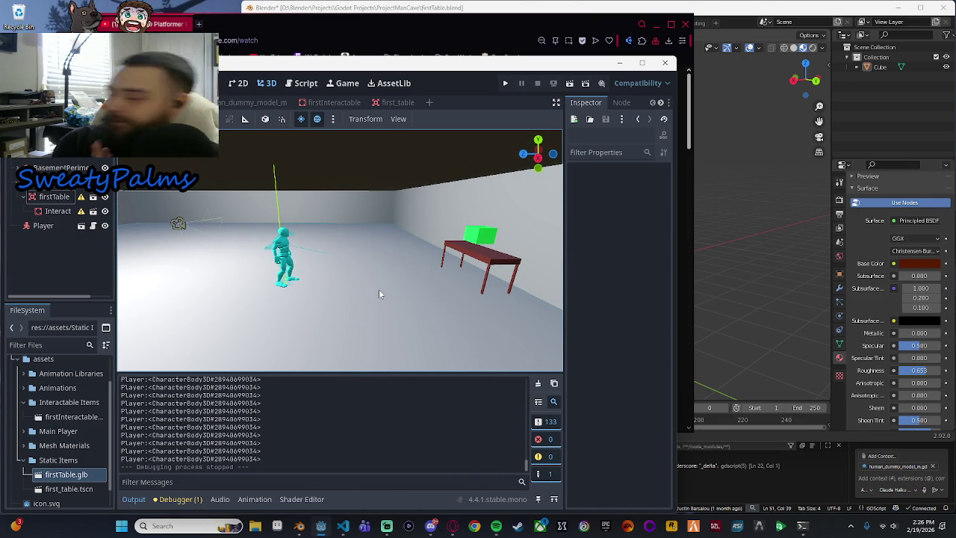
pyautogui.click(371, 32)
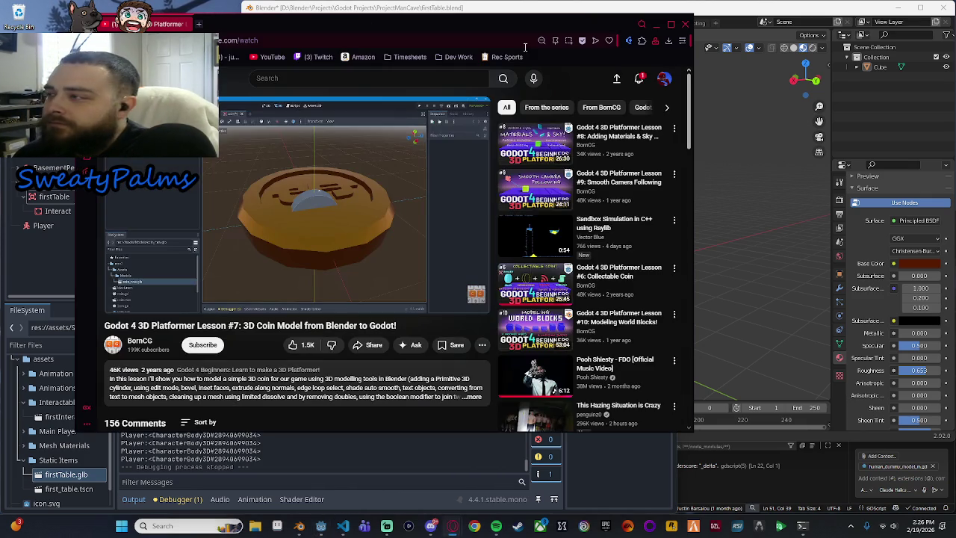
pyautogui.click(657, 26)
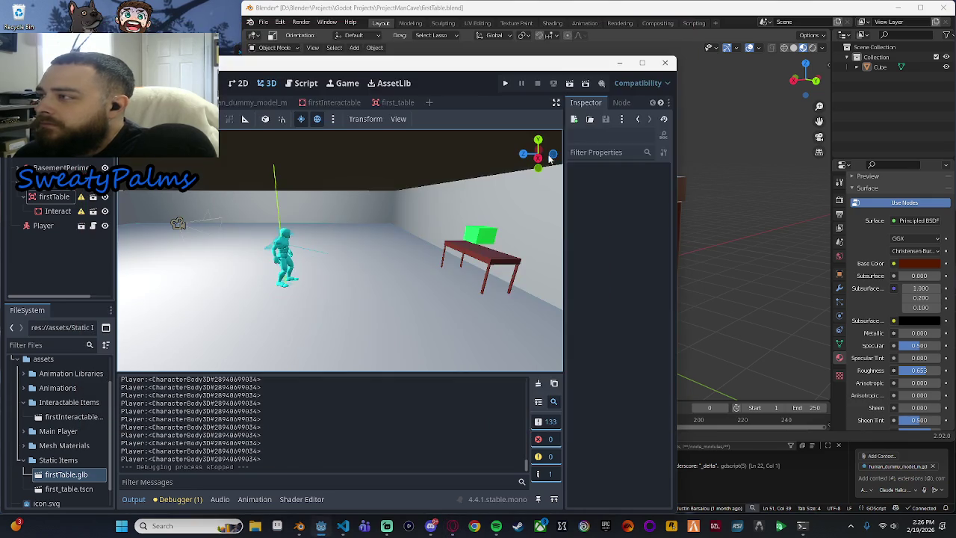
pyautogui.click(702, 269)
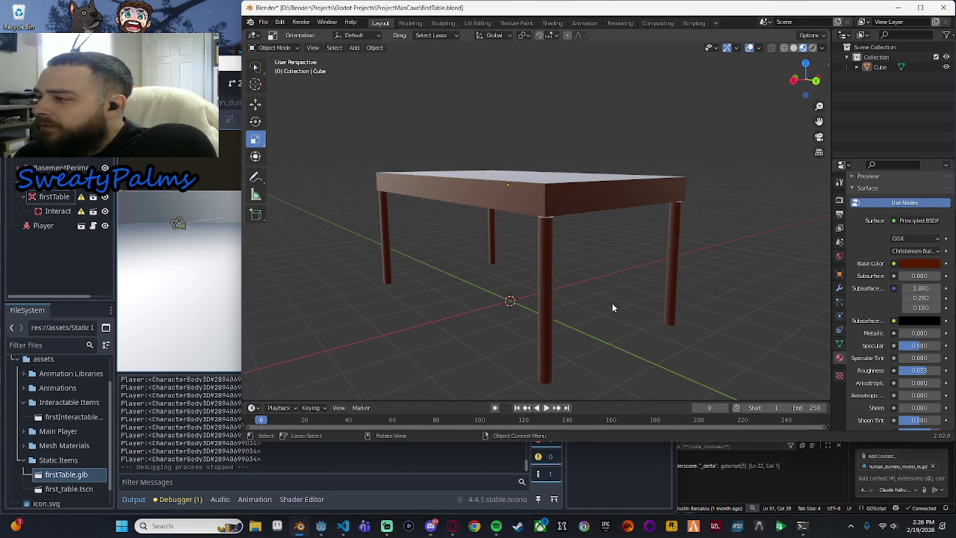
pyautogui.click(231, 112)
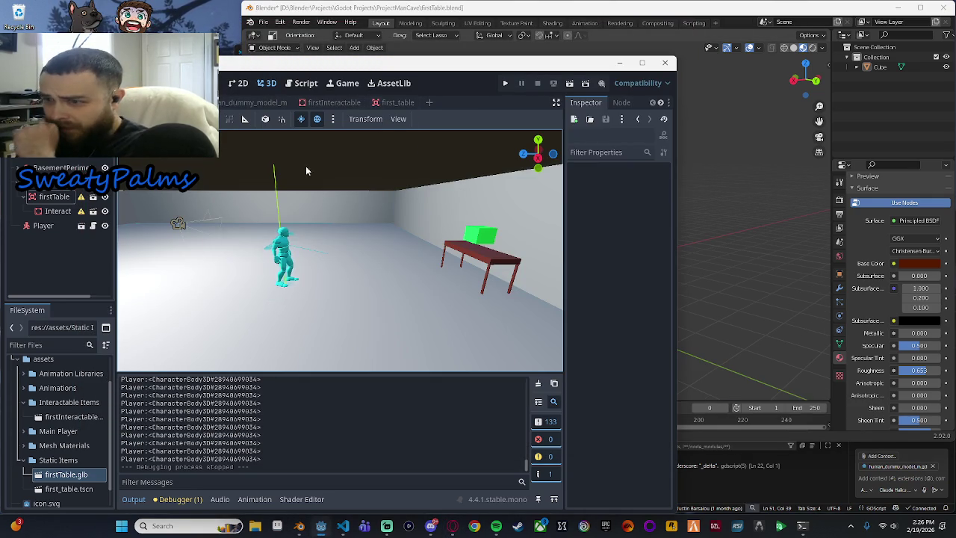
pyautogui.click(383, 104)
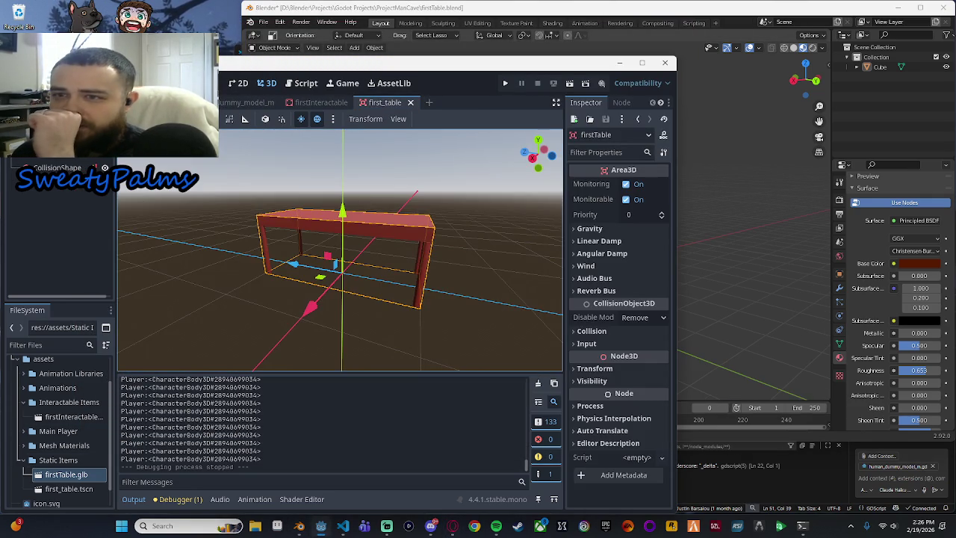
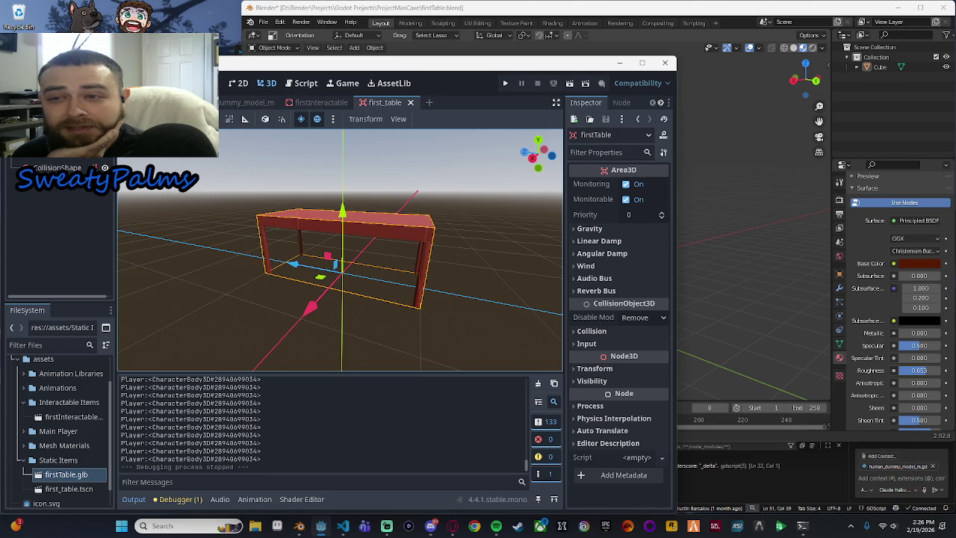
# Step: Open a new empty scene, browse the Add Node list, then cancel and close the scene
pyautogui.click(430, 103)
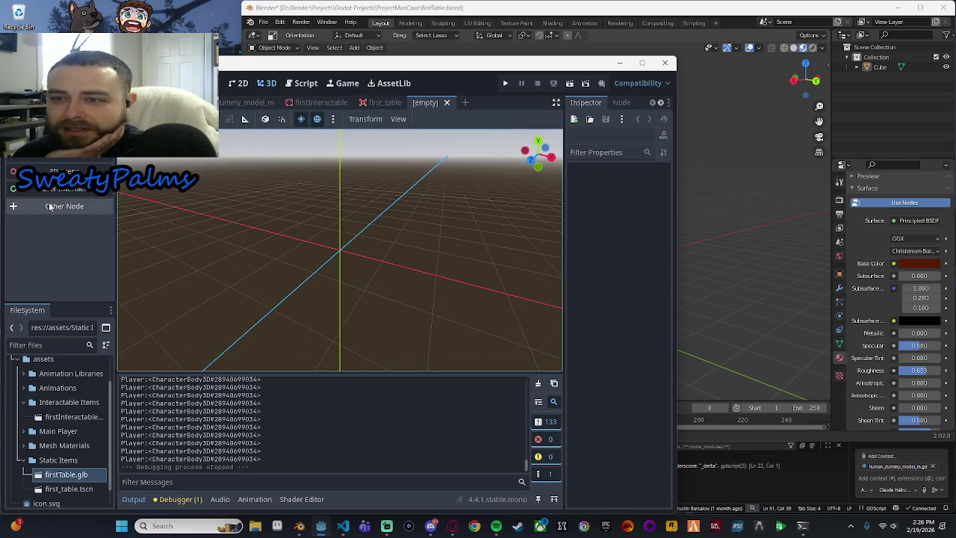
pyautogui.click(53, 210)
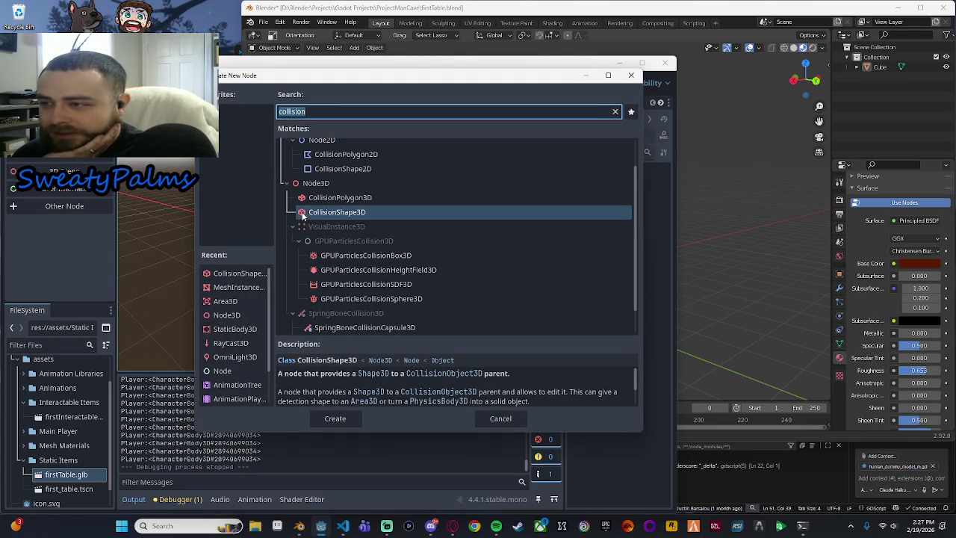
pyautogui.scroll(-1, 422, 219)
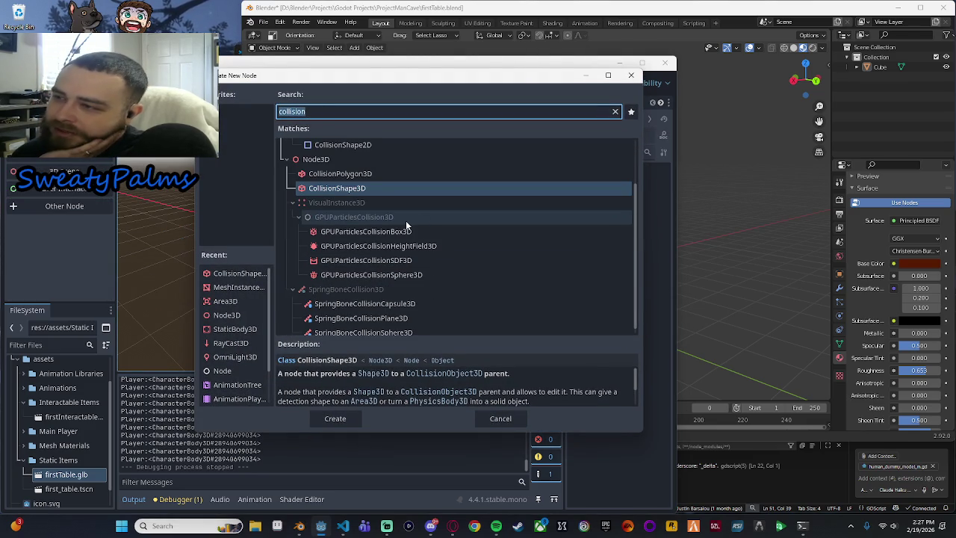
pyautogui.scroll(1, 405, 221)
pyautogui.click(499, 418)
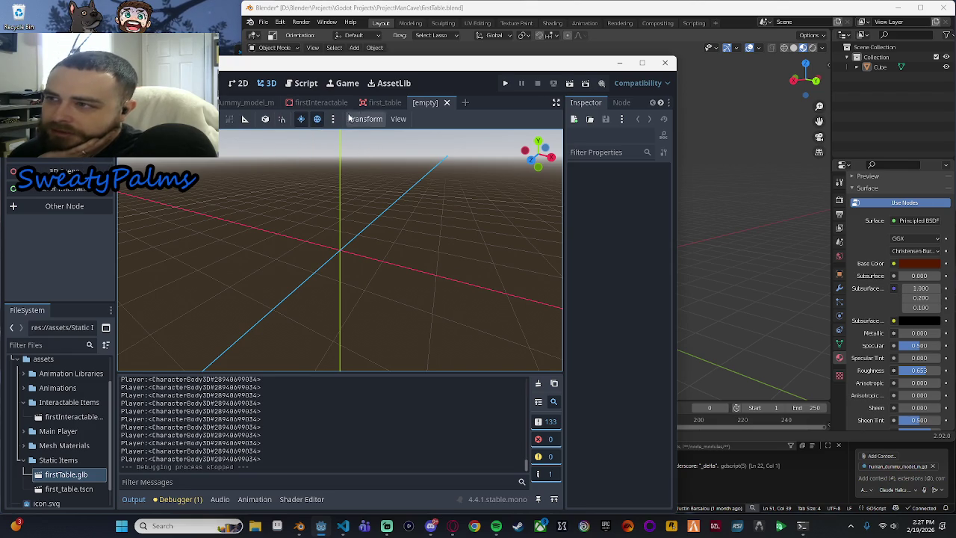
pyautogui.click(447, 103)
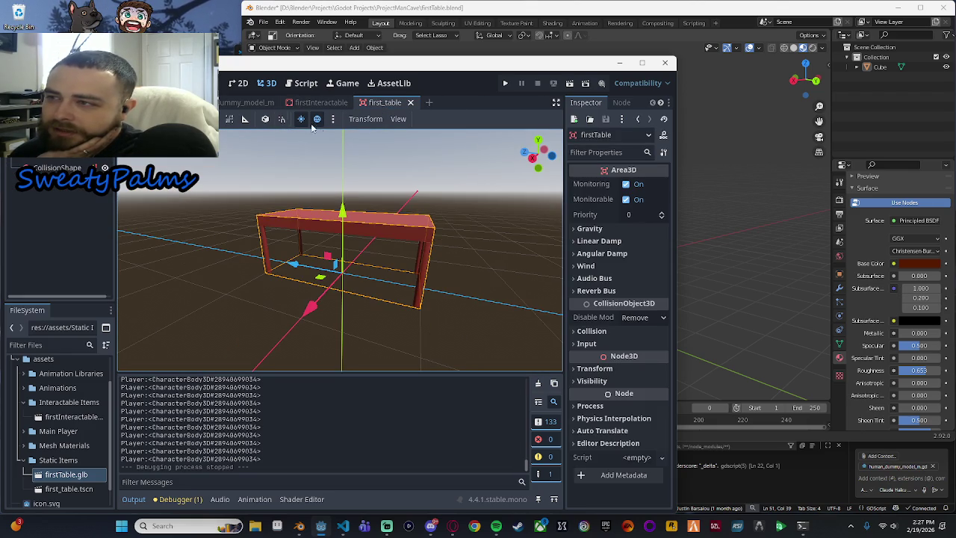
# Step: In firstInteractable, reparent the cube's MeshInstance3D under CollisionShape3D and save the scene
pyautogui.click(320, 102)
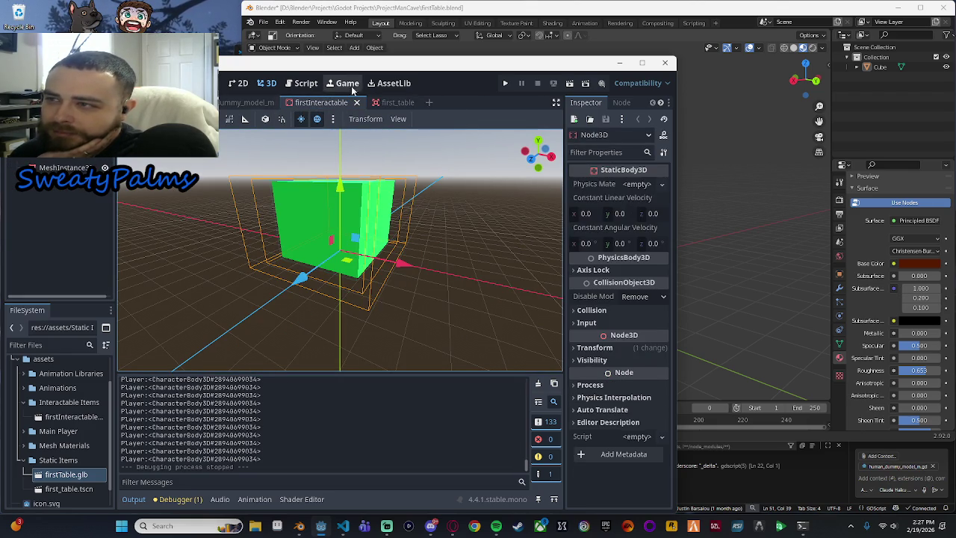
pyautogui.click(235, 103)
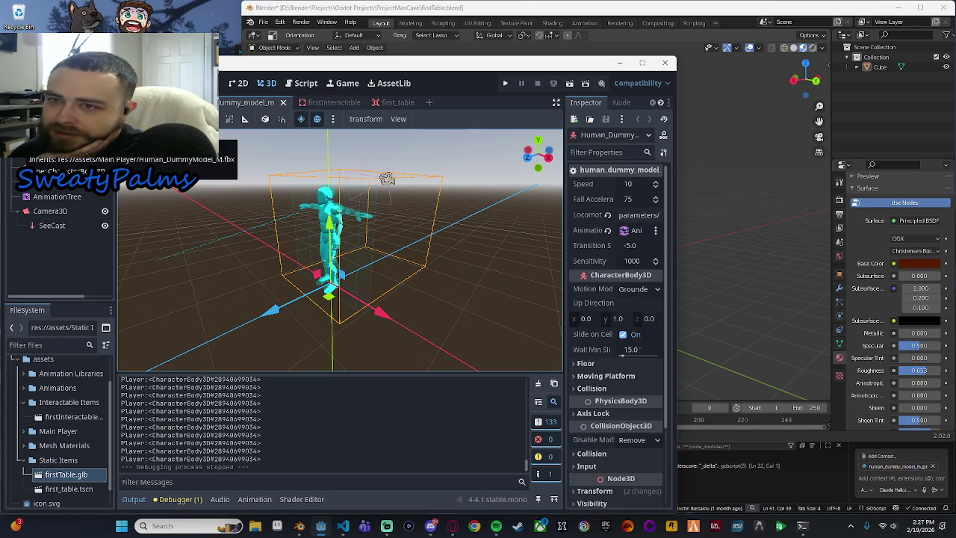
pyautogui.click(320, 103)
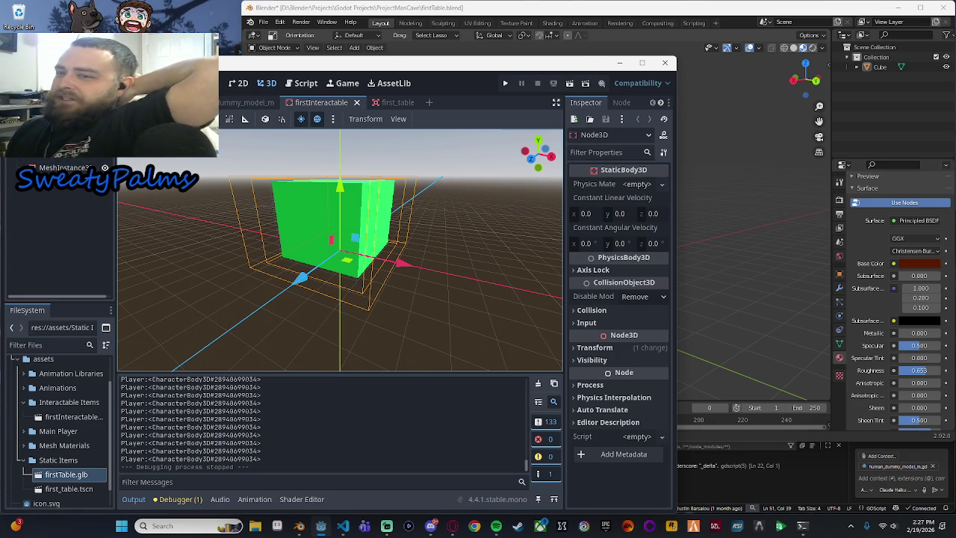
pyautogui.click(54, 168)
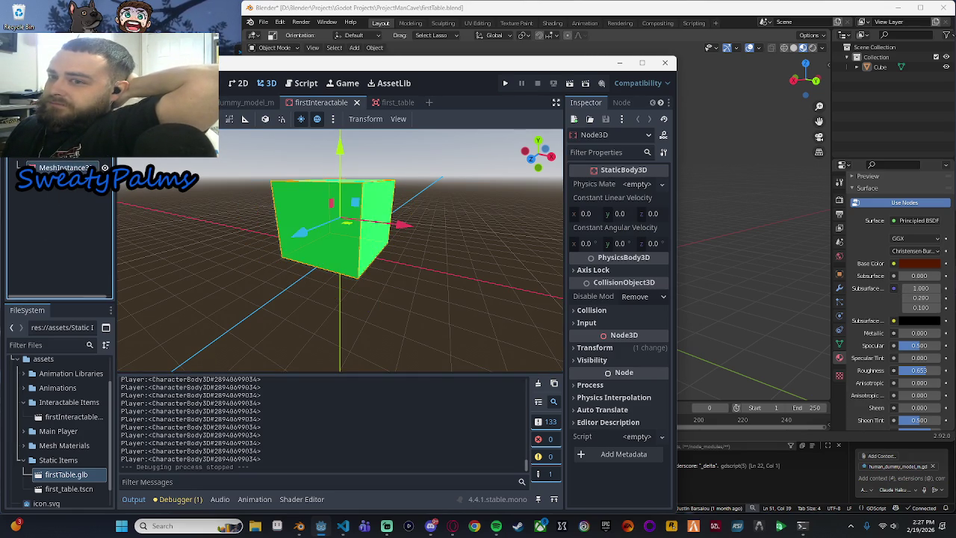
pyautogui.moveTo(54, 168); pyautogui.dragTo(81, 239)
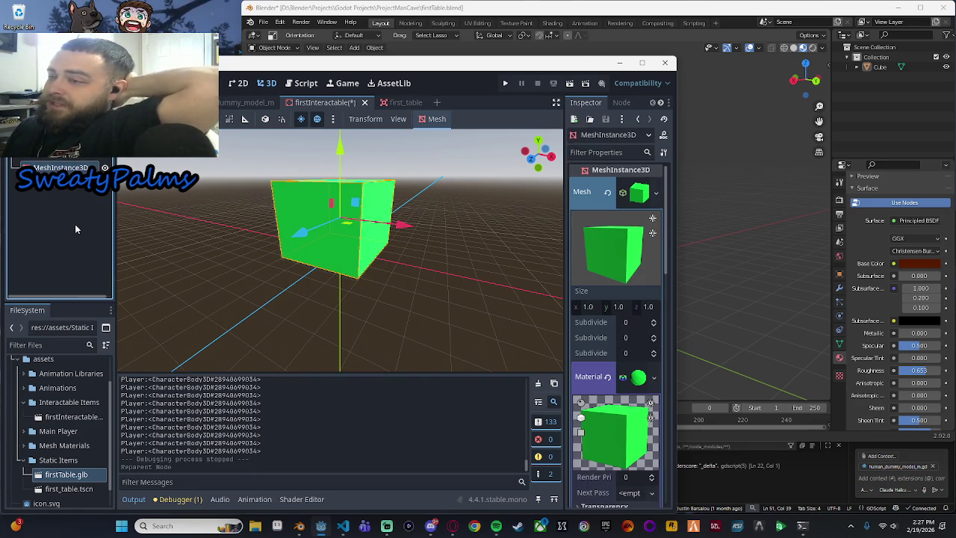
pyautogui.click(397, 104)
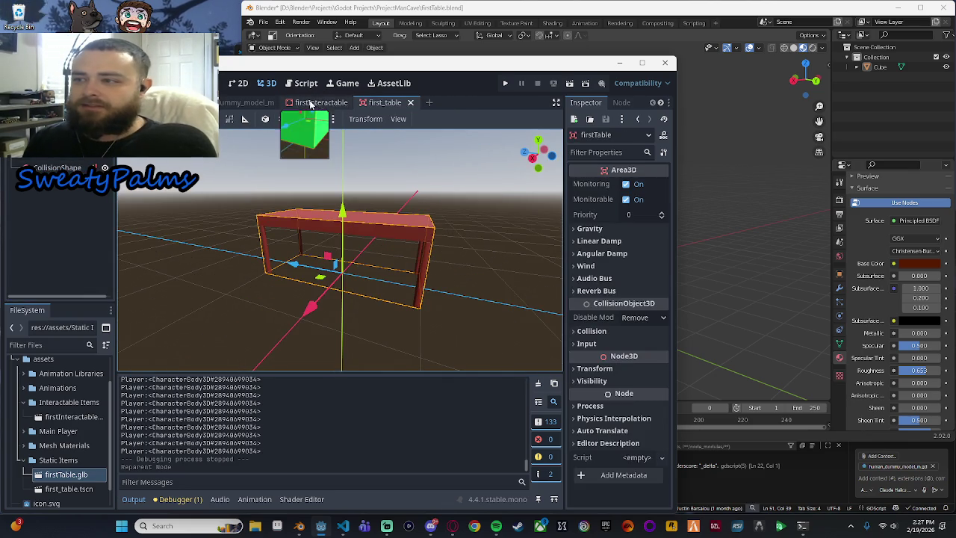
pyautogui.click(321, 102)
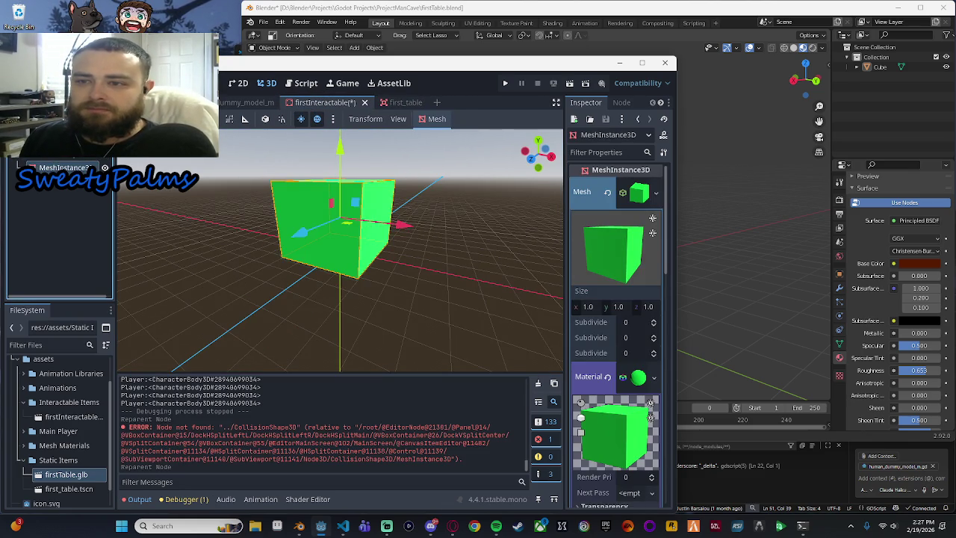
pyautogui.moveTo(60, 167); pyautogui.dragTo(60, 158)
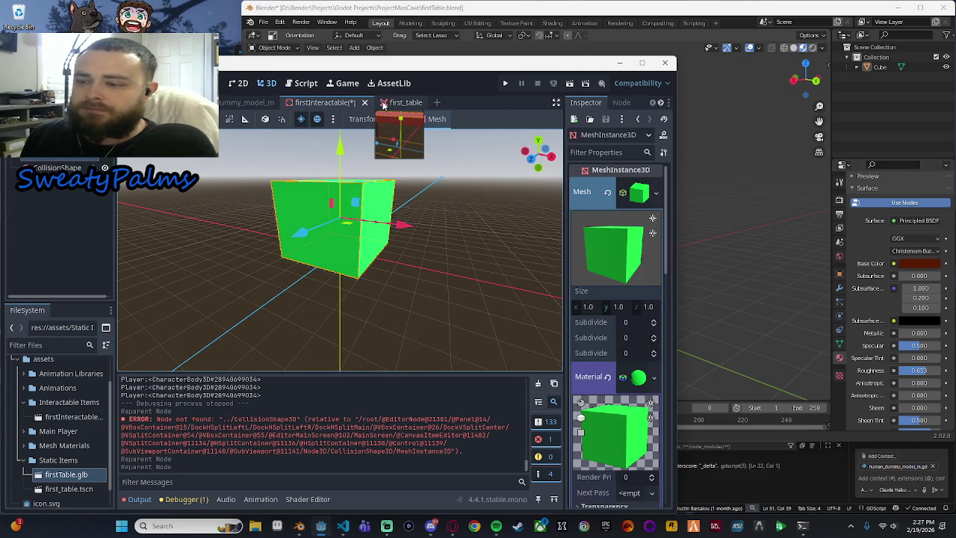
pyautogui.hotkey('ctrl', 's')
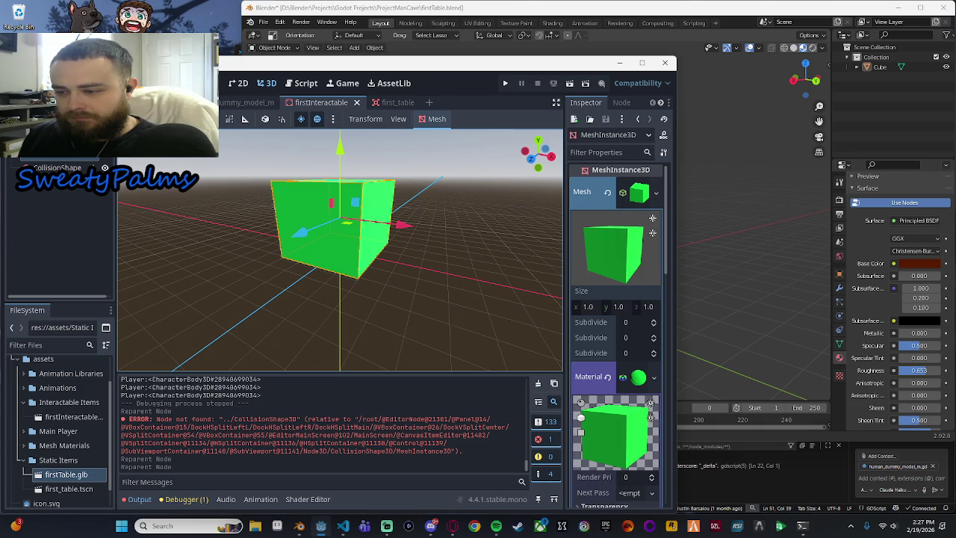
# Step: Return to first_table and show the CollisionShape3D configuration warnings
pyautogui.click(247, 102)
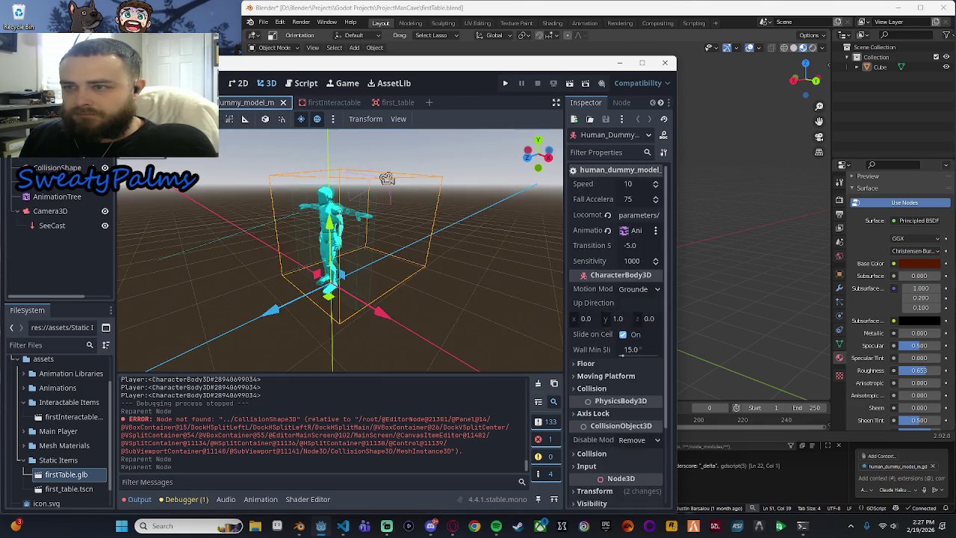
pyautogui.click(247, 102)
pyautogui.click(399, 106)
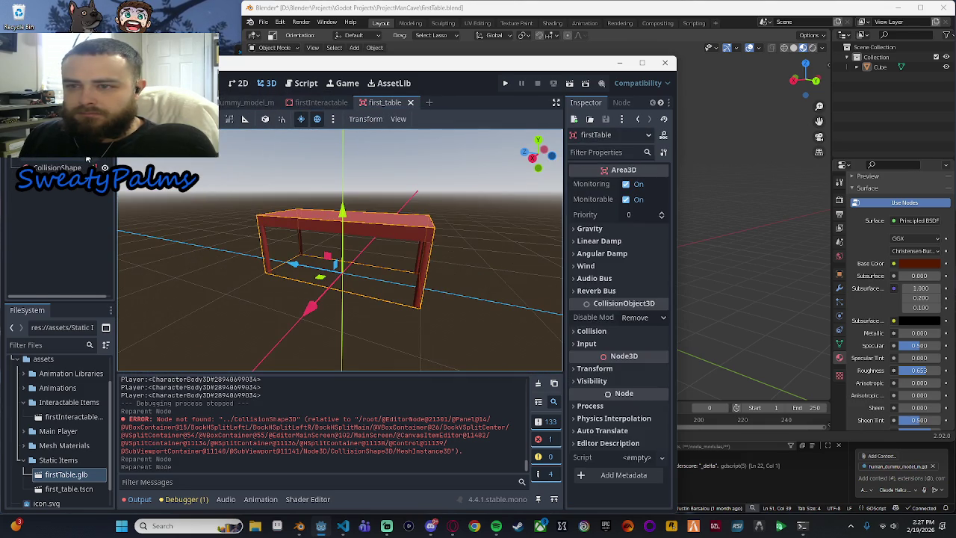
pyautogui.click(324, 103)
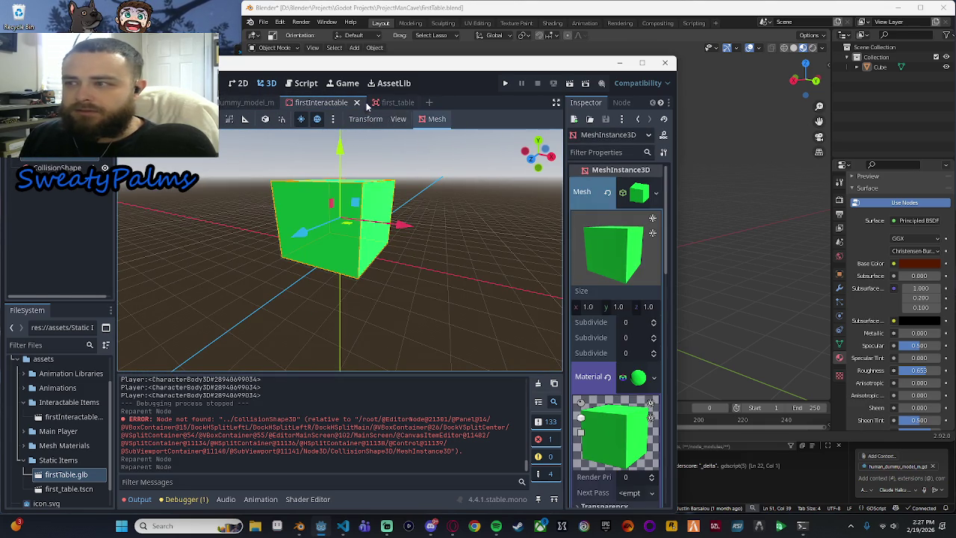
pyautogui.click(389, 104)
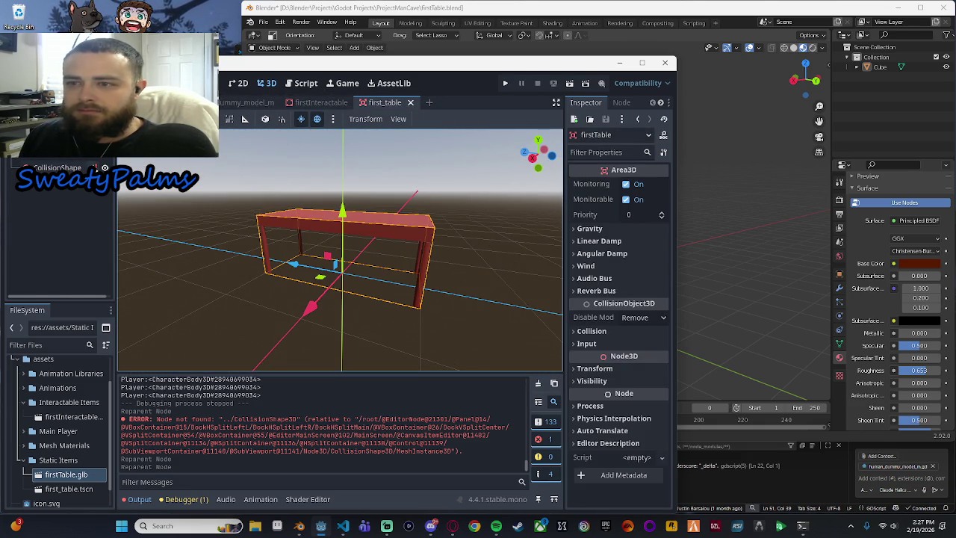
pyautogui.click(105, 168)
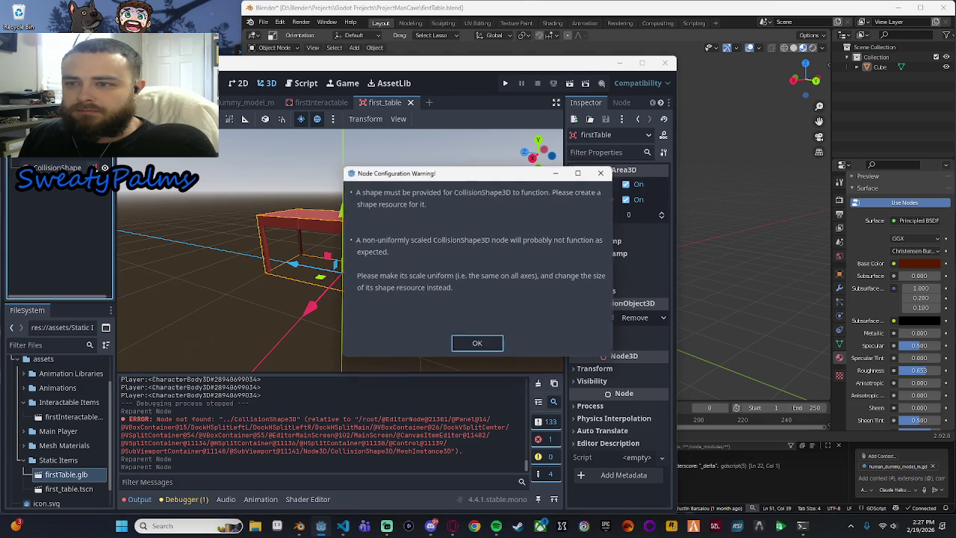
# Step: Dismiss the warning and give the table's CollisionShape3D a new BoxShape3D
pyautogui.click(486, 343)
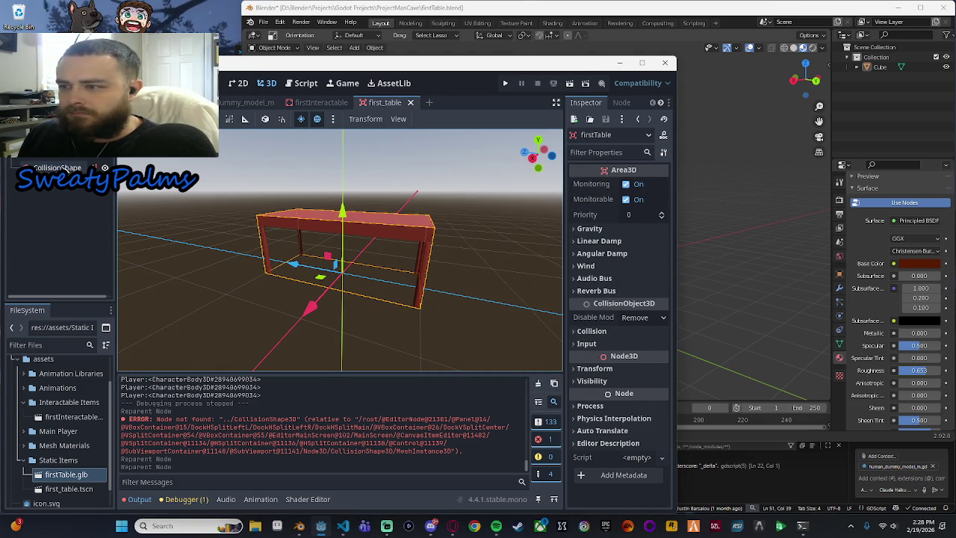
pyautogui.click(275, 232)
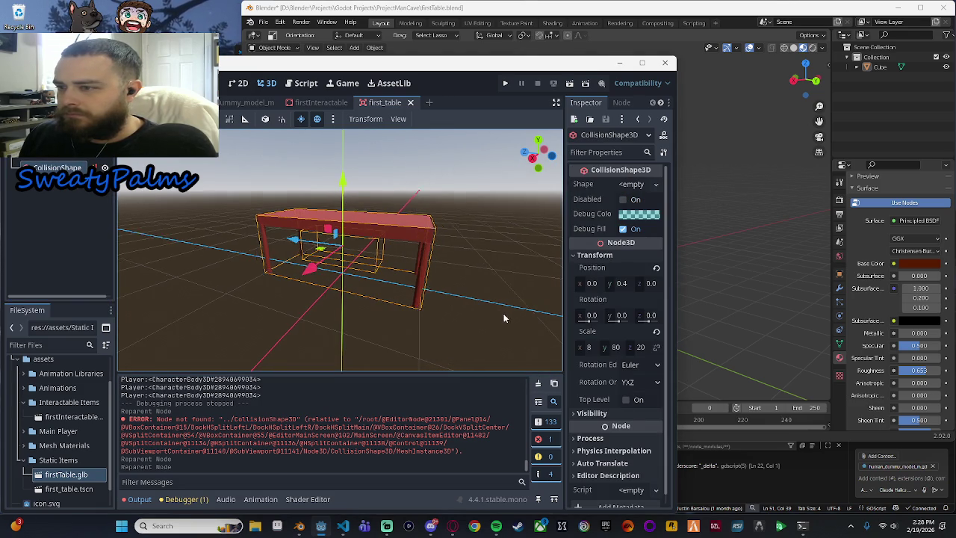
pyautogui.scroll(5, 501, 318)
pyautogui.click(656, 184)
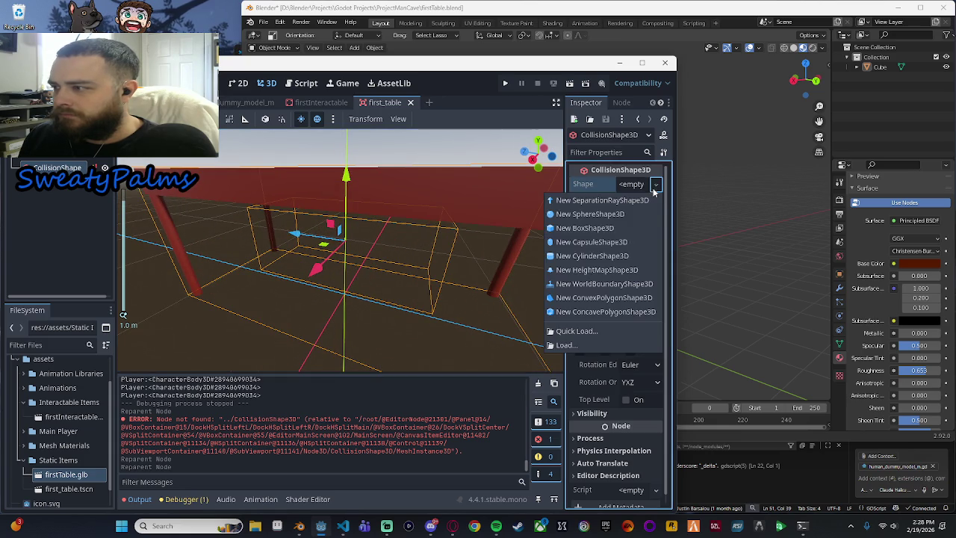
pyautogui.click(617, 229)
pyautogui.scroll(-5, 436, 248)
pyautogui.scroll(-10, 433, 249)
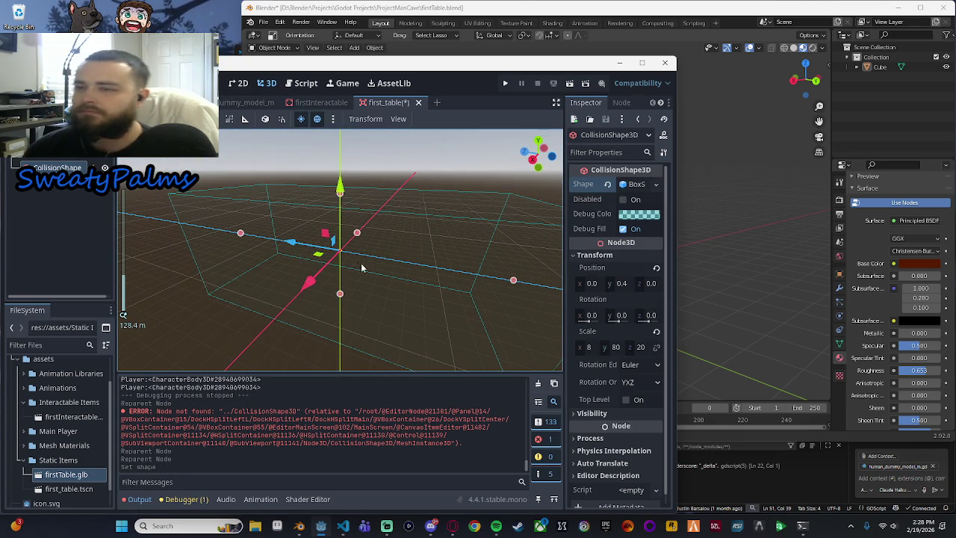
pyautogui.scroll(3, 385, 267)
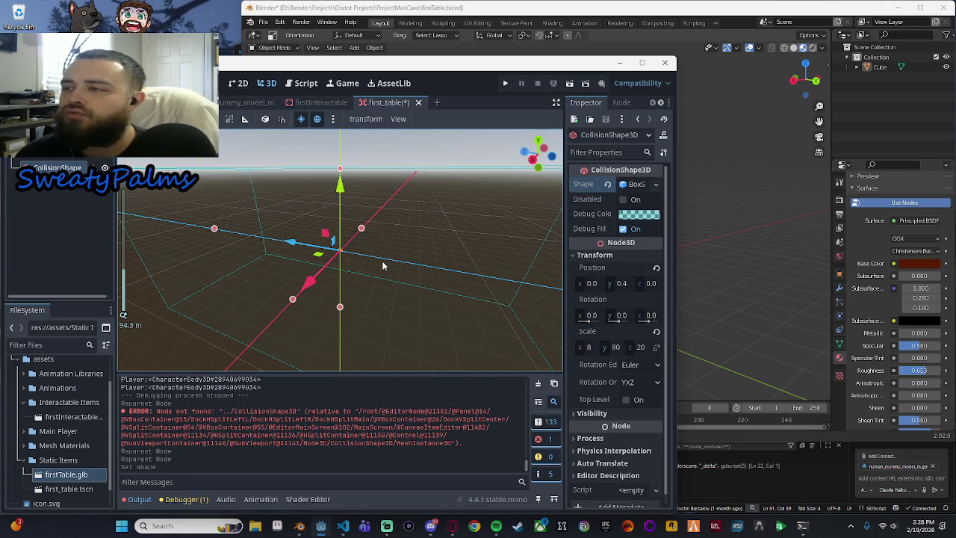
# Step: Review the firstInteractable cube's scale warning, then come back to first_table
pyautogui.click(319, 105)
pyautogui.click(396, 103)
pyautogui.click(319, 104)
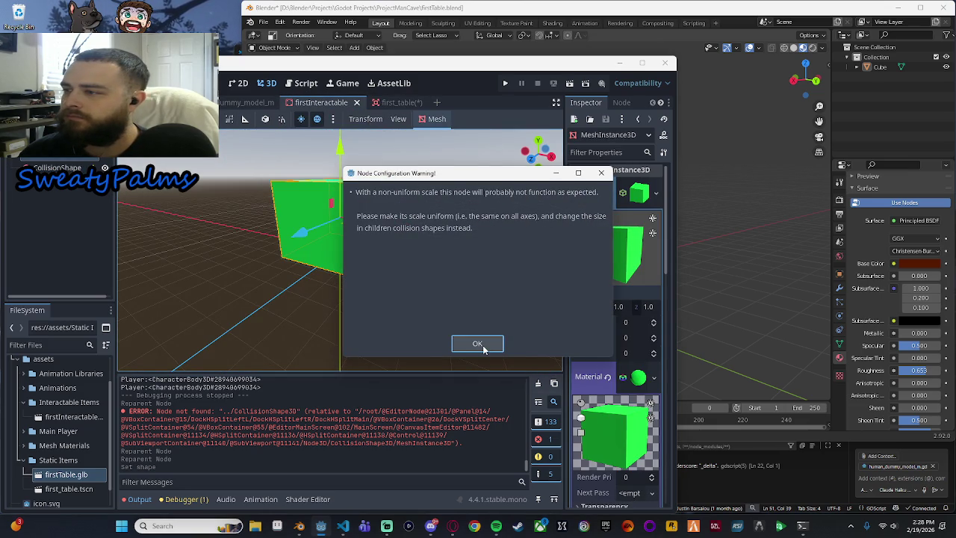
pyautogui.click(482, 345)
pyautogui.click(241, 102)
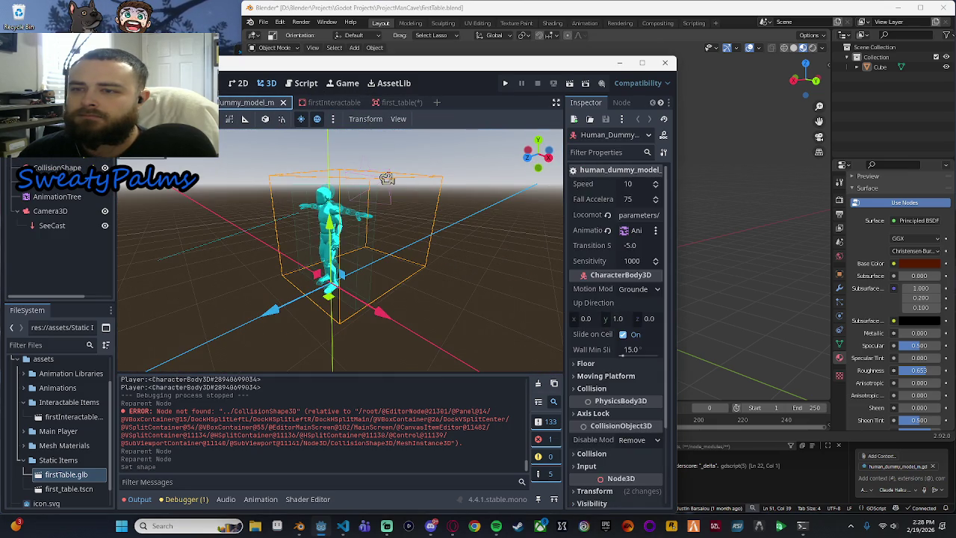
pyautogui.click(228, 105)
pyautogui.click(395, 102)
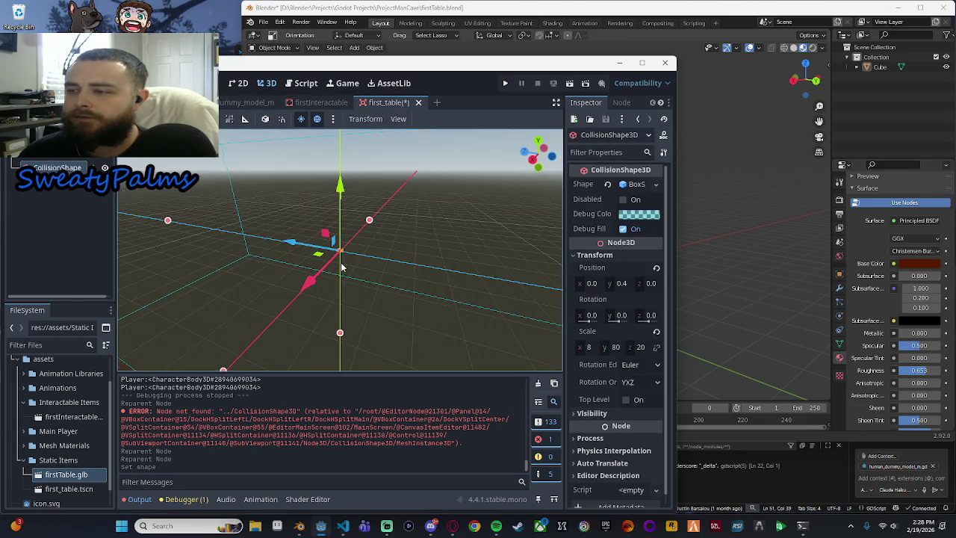
# Step: Narrow the collision box along X, then undo that size change
pyautogui.scroll(-3, 387, 274)
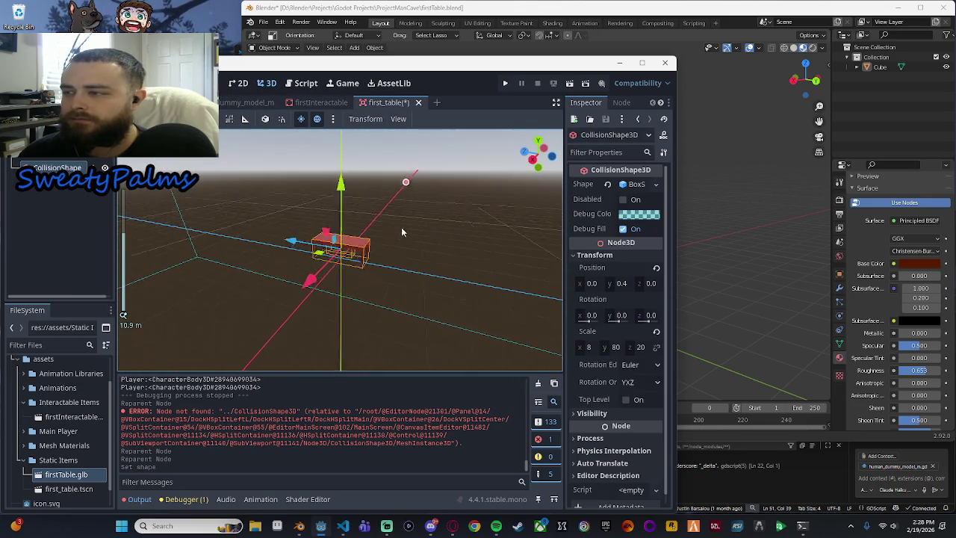
pyautogui.moveTo(438, 225); pyautogui.dragTo(353, 239)
pyautogui.scroll(-3, 352, 239)
pyautogui.moveTo(407, 252); pyautogui.dragTo(270, 259)
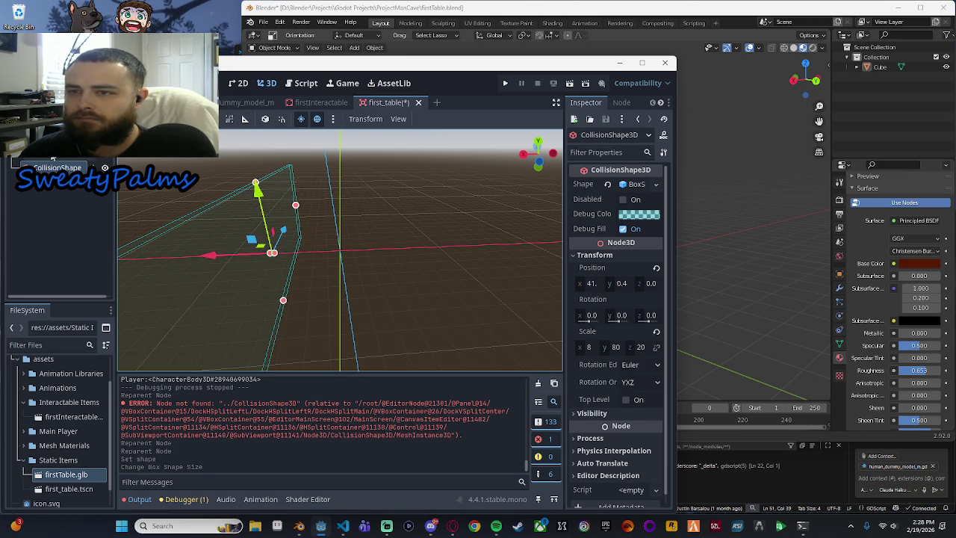
pyautogui.click(338, 263)
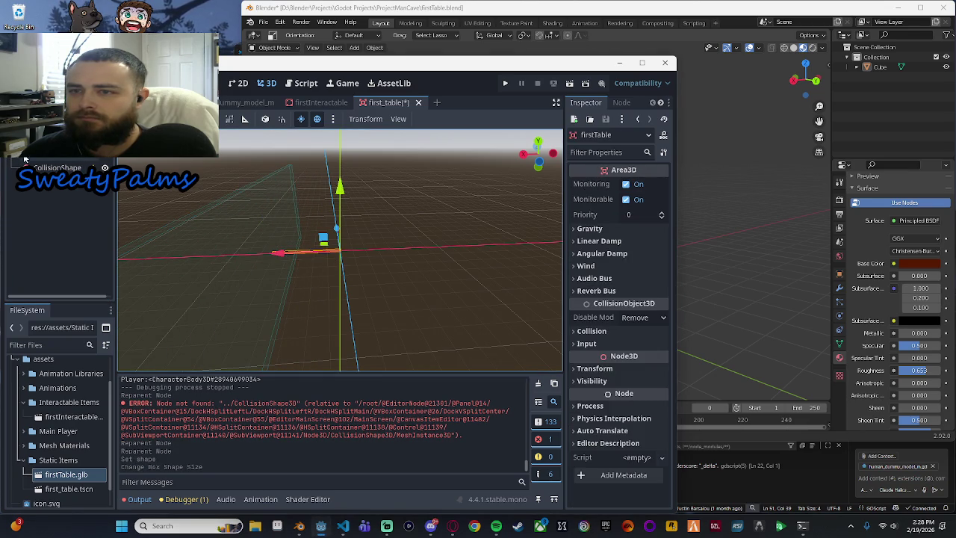
pyautogui.scroll(3, 344, 292)
pyautogui.scroll(-10, 354, 282)
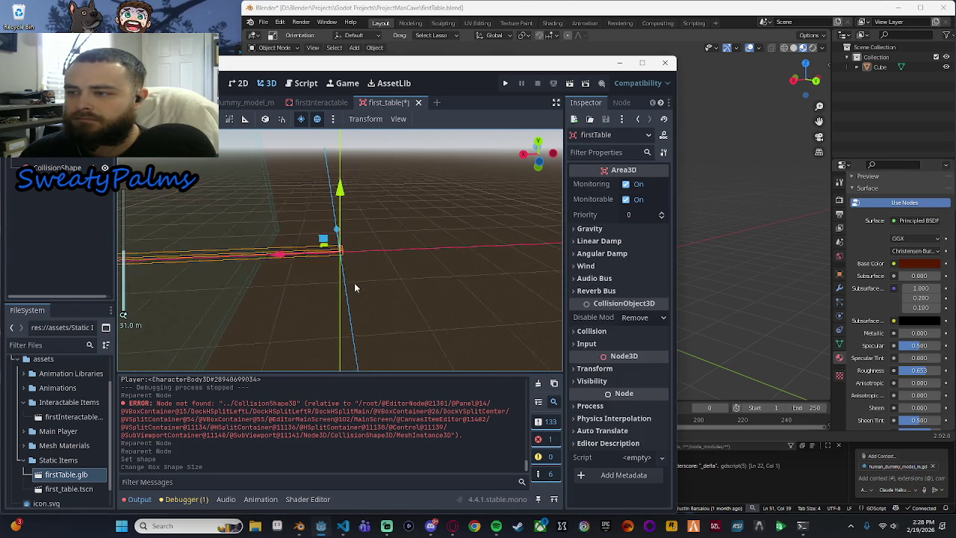
pyautogui.hotkey('ctrl', 'z')
# Step: Reselect the collision box and rework its width from an orbited view
pyautogui.moveTo(354, 282)
pyautogui.mouseDown()
pyautogui.moveTo(331, 269)
pyautogui.moveTo(406, 257)
pyautogui.moveTo(416, 264)
pyautogui.moveTo(433, 250)
pyautogui.moveTo(305, 229)
pyautogui.mouseUp()
pyautogui.scroll(-3, 305, 228)
pyautogui.click(305, 229)
pyautogui.moveTo(381, 250); pyautogui.dragTo(338, 255)
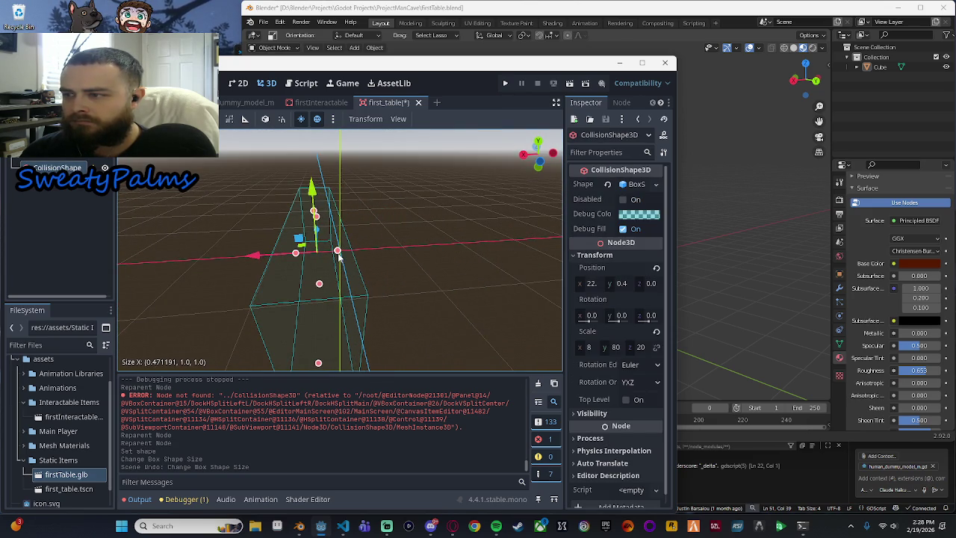
pyautogui.scroll(10, 366, 266)
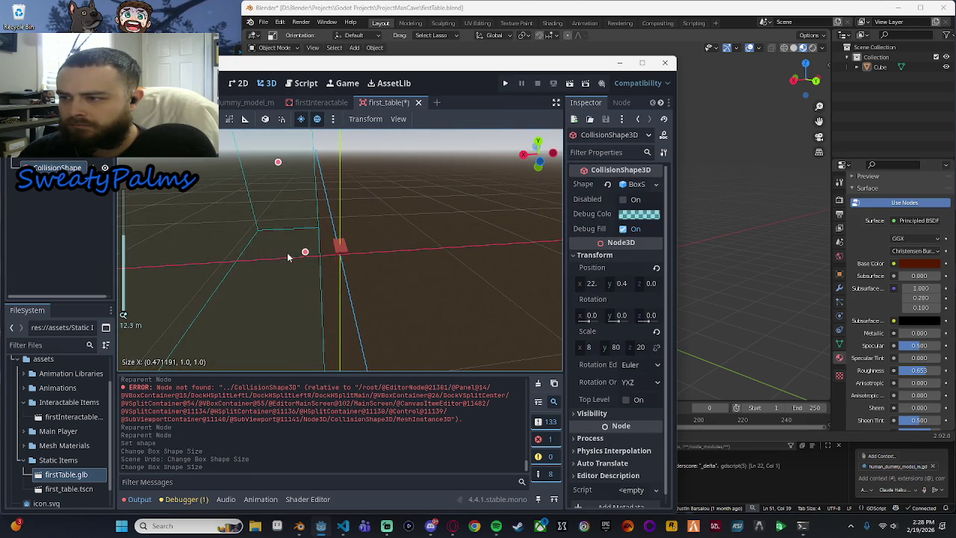
pyautogui.moveTo(305, 252); pyautogui.dragTo(460, 260)
# Step: In front view, shrink and centre the box width so its sides hug the table
pyautogui.click(527, 169)
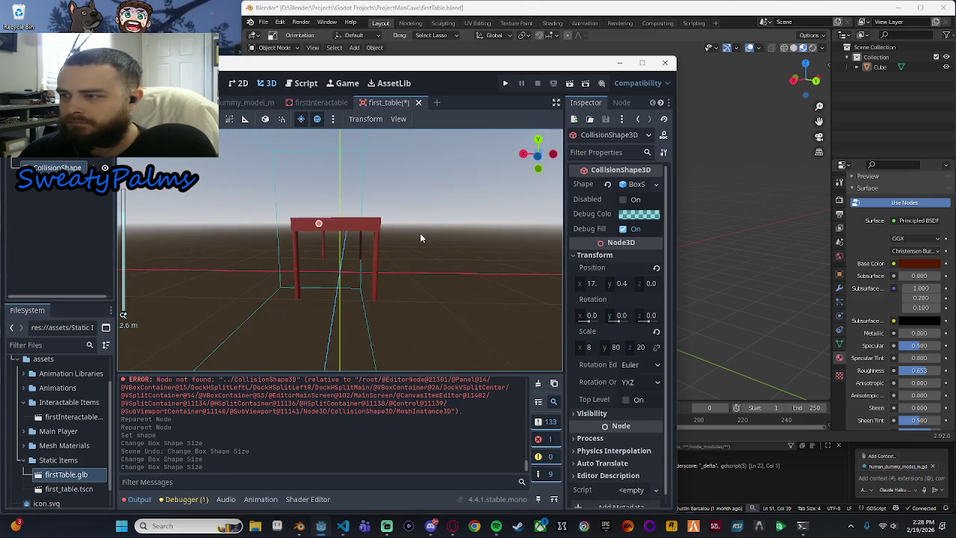
pyautogui.scroll(-15, 420, 238)
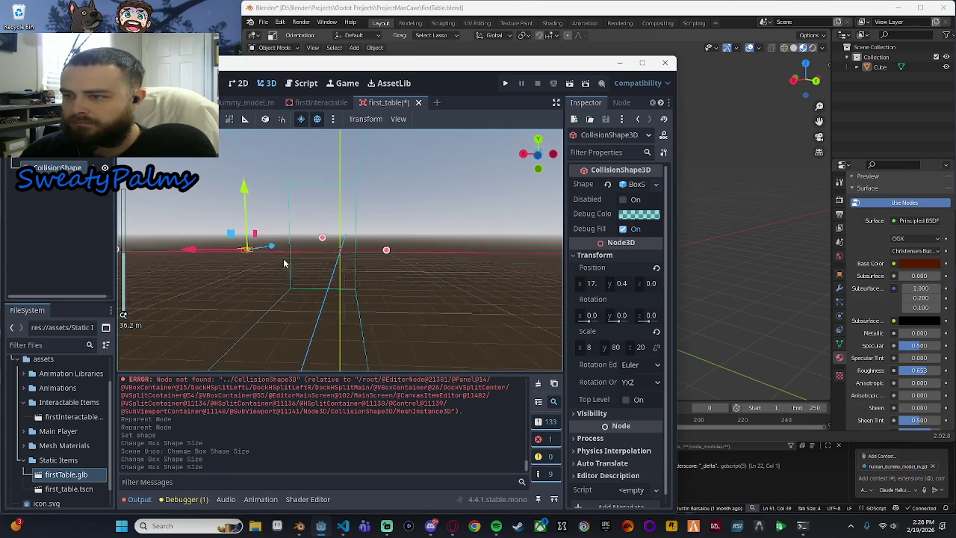
pyautogui.scroll(-3, 228, 278)
pyautogui.moveTo(192, 251)
pyautogui.mouseDown()
pyautogui.moveTo(328, 262)
pyautogui.moveTo(314, 266)
pyautogui.mouseUp()
pyautogui.scroll(5, 314, 266)
pyautogui.moveTo(407, 264)
pyautogui.mouseDown()
pyautogui.moveTo(537, 264)
pyautogui.moveTo(378, 259)
pyautogui.mouseUp()
pyautogui.moveTo(267, 250); pyautogui.dragTo(312, 251)
pyautogui.moveTo(376, 249); pyautogui.dragTo(368, 250)
# Step: Fit the box depth, then lower its top down to the table's height
pyautogui.moveTo(353, 215)
pyautogui.mouseDown()
pyautogui.moveTo(283, 200)
pyautogui.moveTo(331, 241)
pyautogui.mouseUp()
pyautogui.moveTo(261, 240)
pyautogui.mouseDown()
pyautogui.moveTo(373, 266)
pyautogui.moveTo(307, 252)
pyautogui.mouseUp()
pyautogui.moveTo(310, 250); pyautogui.dragTo(317, 251)
pyautogui.moveTo(511, 227)
pyautogui.mouseDown()
pyautogui.moveTo(526, 260)
pyautogui.moveTo(519, 206)
pyautogui.moveTo(429, 217)
pyautogui.moveTo(357, 260)
pyautogui.moveTo(366, 261)
pyautogui.mouseUp()
pyautogui.moveTo(452, 277)
pyautogui.mouseDown()
pyautogui.moveTo(404, 184)
pyautogui.moveTo(457, 248)
pyautogui.mouseUp()
pyautogui.moveTo(340, 187); pyautogui.dragTo(345, 251)
pyautogui.moveTo(340, 336)
pyautogui.mouseDown()
pyautogui.moveTo(348, 258)
pyautogui.moveTo(427, 295)
pyautogui.moveTo(388, 224)
pyautogui.mouseUp()
pyautogui.scroll(2, 372, 262)
pyautogui.moveTo(344, 173)
pyautogui.mouseDown()
pyautogui.moveTo(341, 233)
pyautogui.moveTo(346, 211)
pyautogui.moveTo(345, 219)
pyautogui.mouseUp()
pyautogui.scroll(3, 386, 322)
pyautogui.press('KP_3')
# Step: In side view, raise the box bottom and pull both sides in toward the legs
pyautogui.scroll(-5, 470, 318)
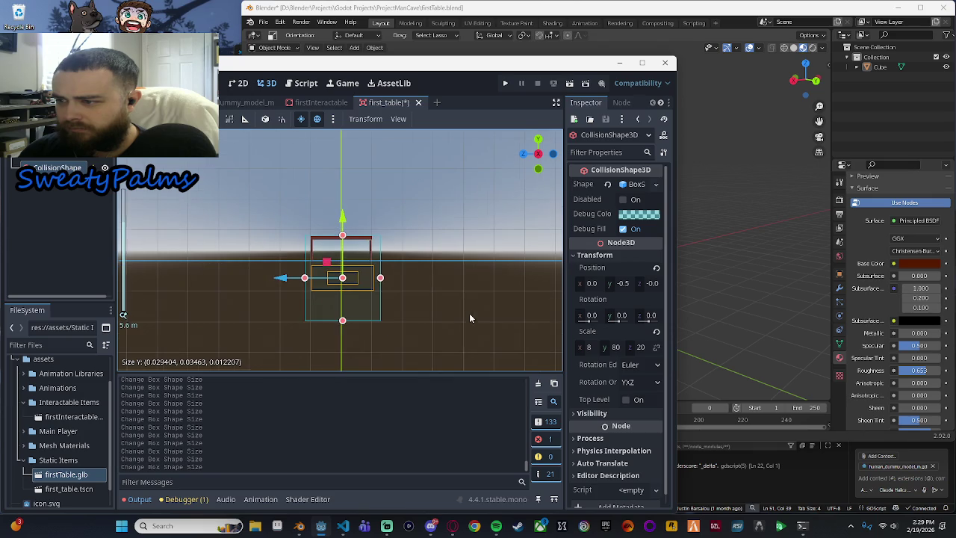
pyautogui.moveTo(342, 322)
pyautogui.mouseDown()
pyautogui.moveTo(342, 260)
pyautogui.moveTo(355, 309)
pyautogui.mouseUp()
pyautogui.scroll(4, 336, 265)
pyautogui.scroll(3, 348, 280)
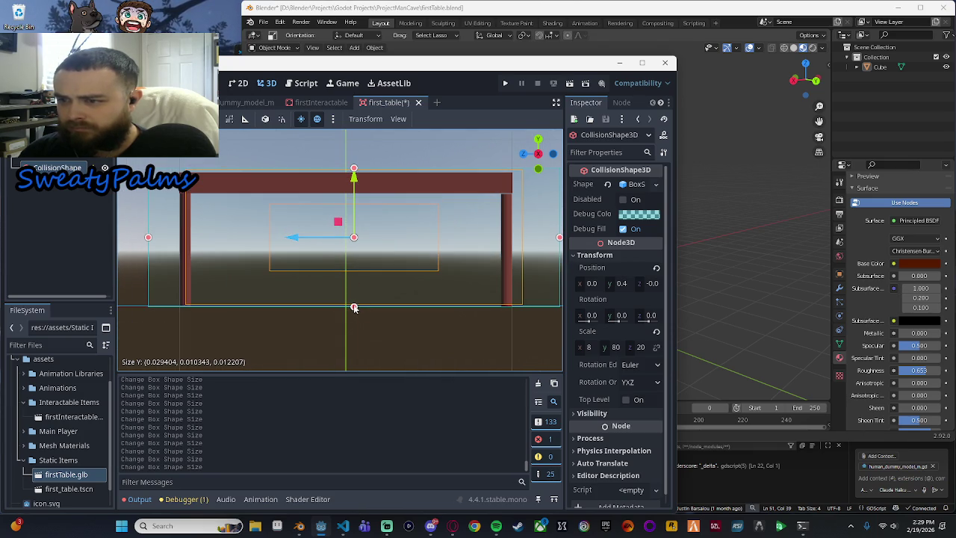
pyautogui.scroll(-3, 355, 302)
pyautogui.moveTo(221, 247)
pyautogui.mouseDown()
pyautogui.moveTo(241, 247)
pyautogui.moveTo(179, 237)
pyautogui.mouseUp()
pyautogui.scroll(2, 226, 244)
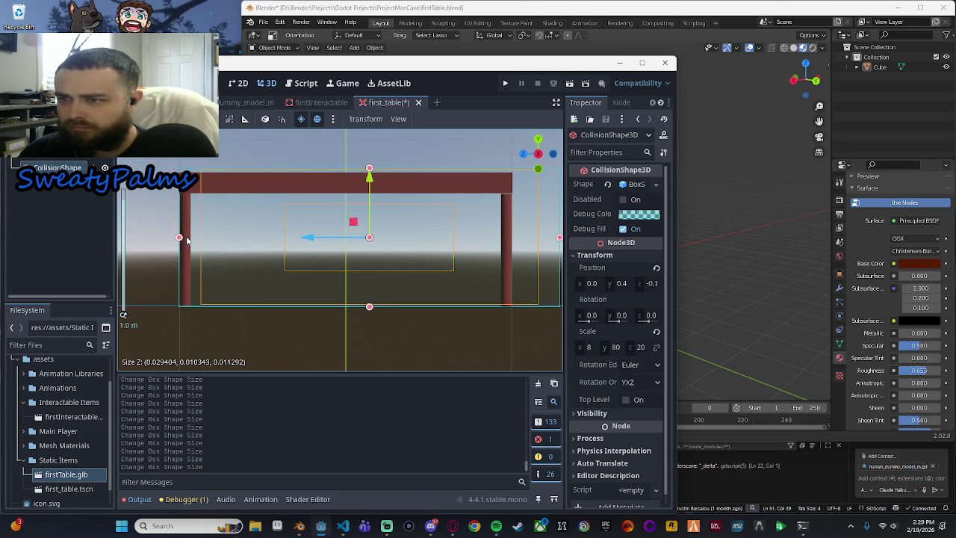
pyautogui.scroll(-2, 478, 274)
pyautogui.moveTo(502, 243)
pyautogui.mouseDown()
pyautogui.moveTo(463, 243)
pyautogui.moveTo(514, 240)
pyautogui.mouseUp()
pyautogui.scroll(2, 505, 255)
pyautogui.scroll(1, 352, 199)
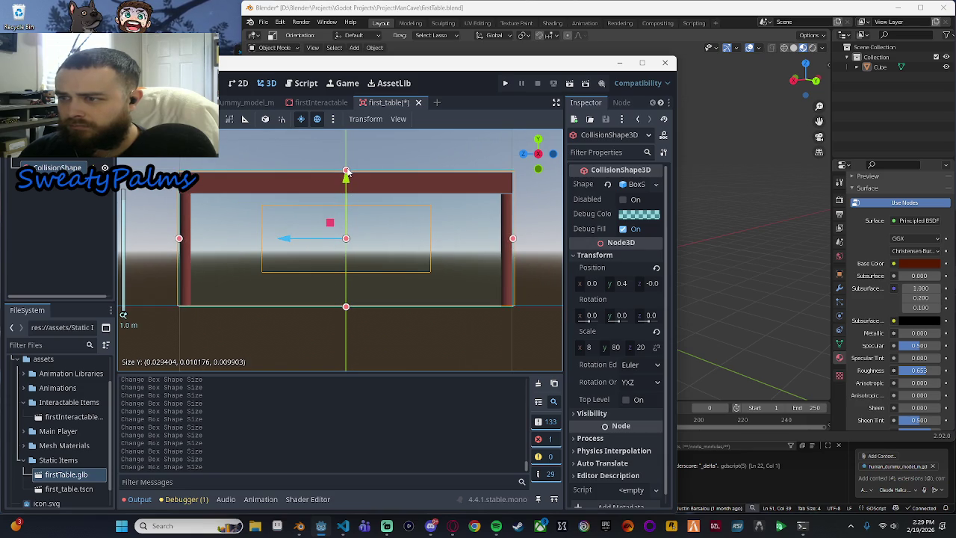
pyautogui.scroll(-5, 418, 273)
# Step: From the rear view, pull the box's right and left edges in and re-centre it
pyautogui.moveTo(469, 259)
pyautogui.mouseDown()
pyautogui.moveTo(403, 303)
pyautogui.moveTo(403, 254)
pyautogui.mouseUp()
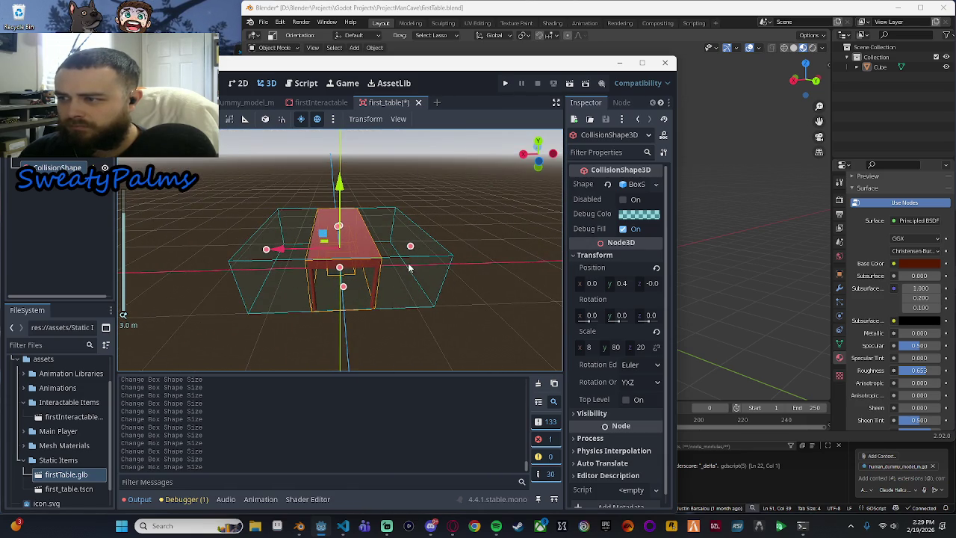
pyautogui.click(538, 165)
pyautogui.scroll(5, 485, 217)
pyautogui.moveTo(493, 244)
pyautogui.mouseDown()
pyautogui.moveTo(390, 245)
pyautogui.moveTo(456, 237)
pyautogui.mouseUp()
pyautogui.scroll(5, 391, 243)
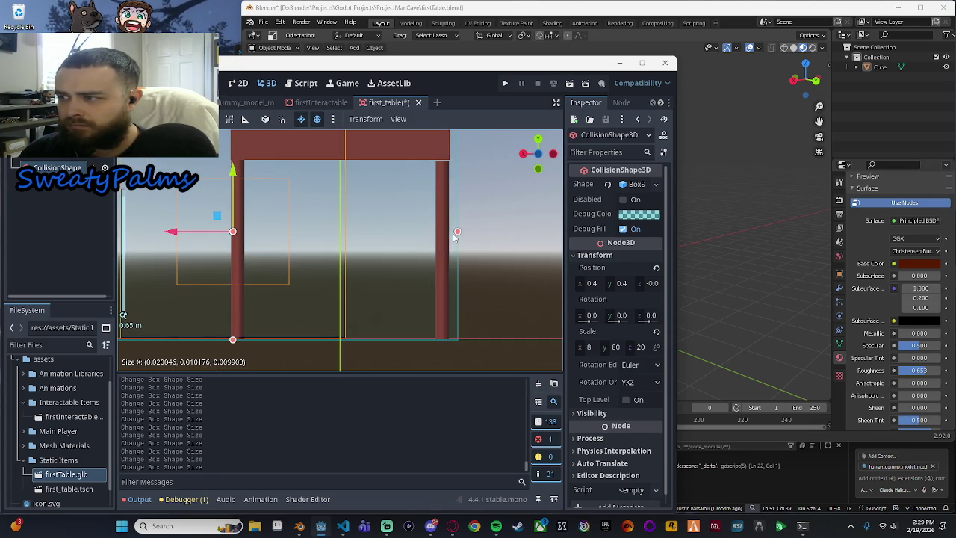
pyautogui.scroll(-5, 445, 239)
pyautogui.moveTo(209, 243); pyautogui.dragTo(297, 244)
pyautogui.scroll(6, 253, 257)
pyautogui.scroll(-2, 253, 256)
# Step: Adjust the box's left edge so it extends exactly to the table leg
pyautogui.moveTo(233, 233); pyautogui.dragTo(230, 235)
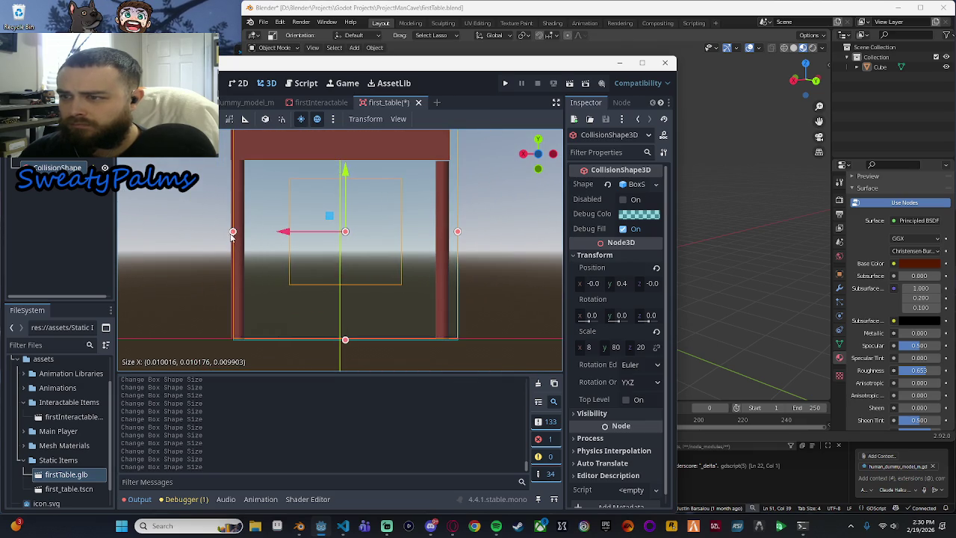
pyautogui.scroll(-3, 273, 243)
pyautogui.scroll(5, 273, 244)
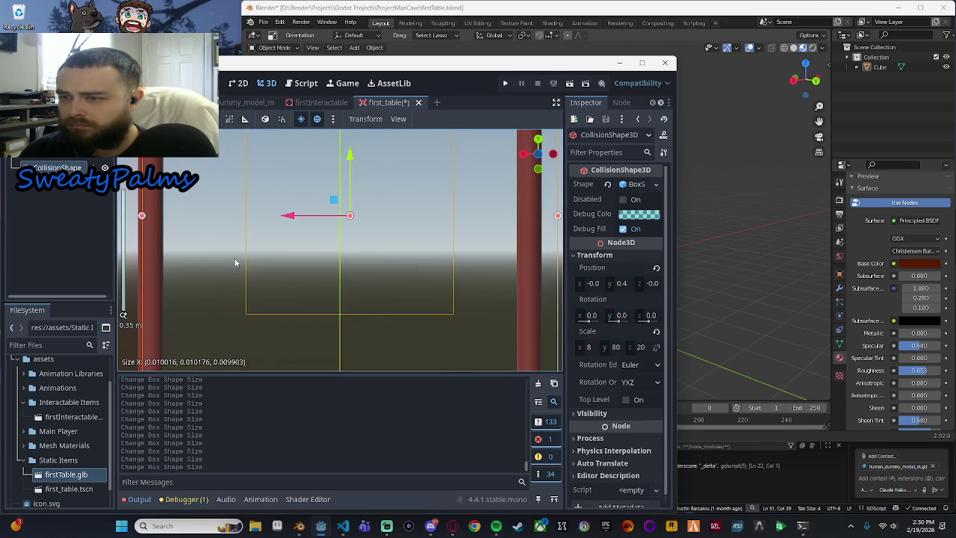
pyautogui.hscroll(-5, 246, 246)
pyautogui.moveTo(271, 222); pyautogui.dragTo(251, 222)
pyautogui.scroll(-4, 286, 228)
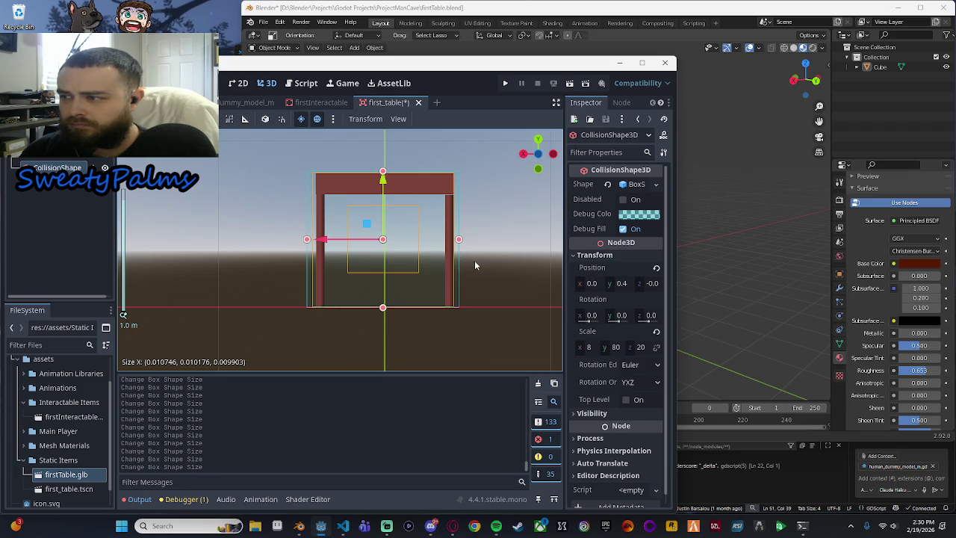
pyautogui.scroll(-3, 269, 268)
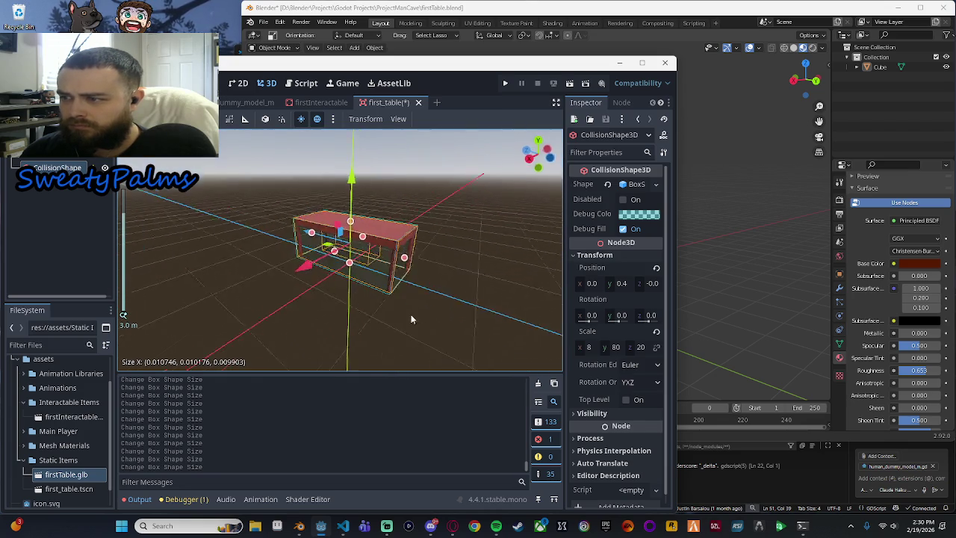
pyautogui.scroll(4, 428, 300)
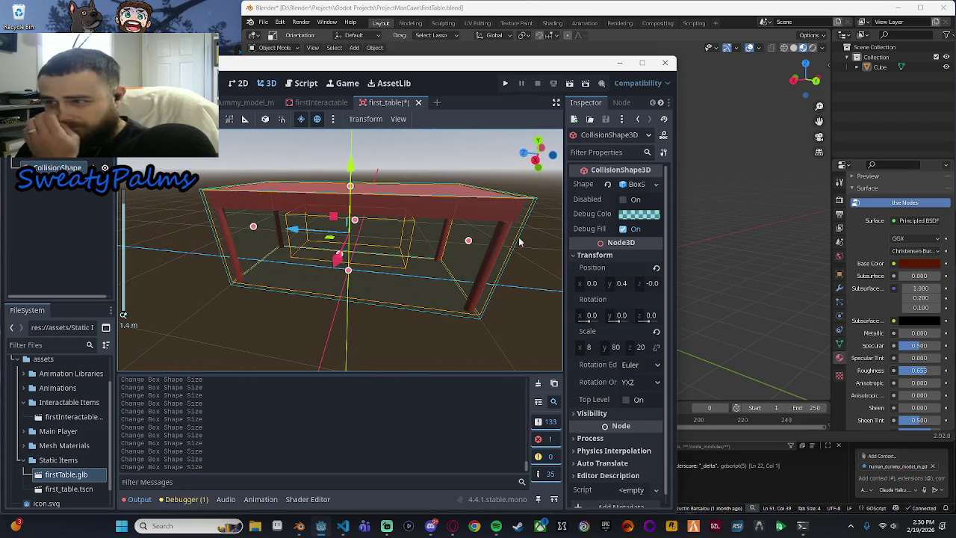
# Step: Save first_table, run the game, steer the player up to the table, then stop the run
pyautogui.hotkey('ctrl', 's')
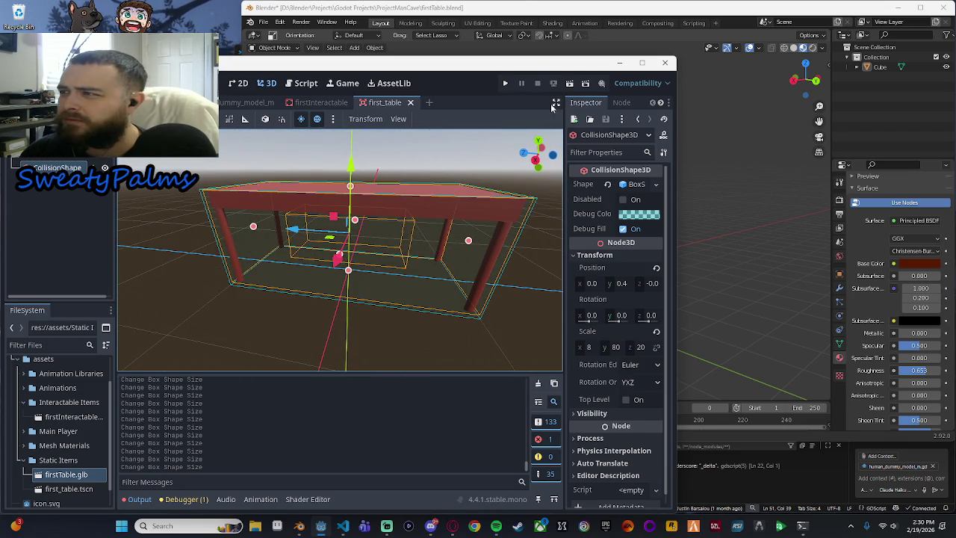
pyautogui.click(506, 84)
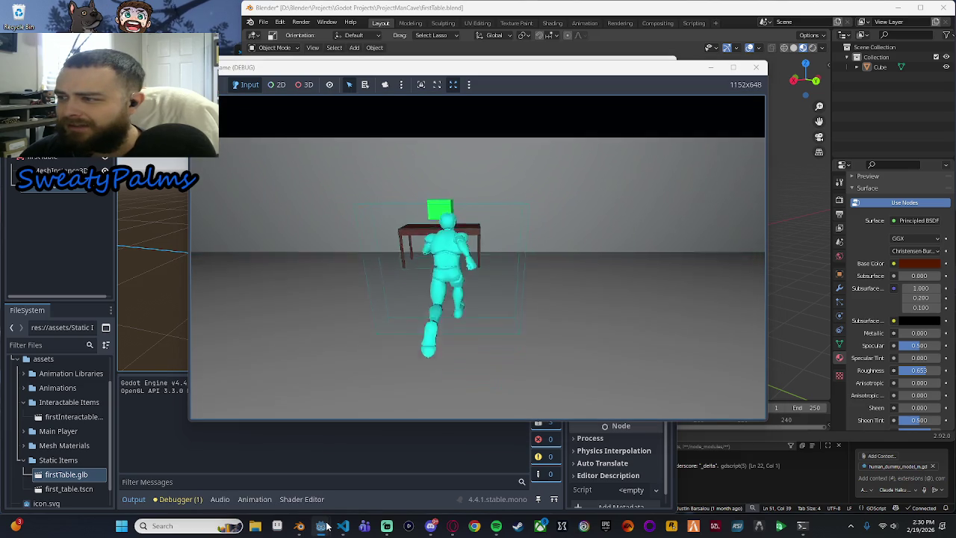
pyautogui.moveTo(321, 525)
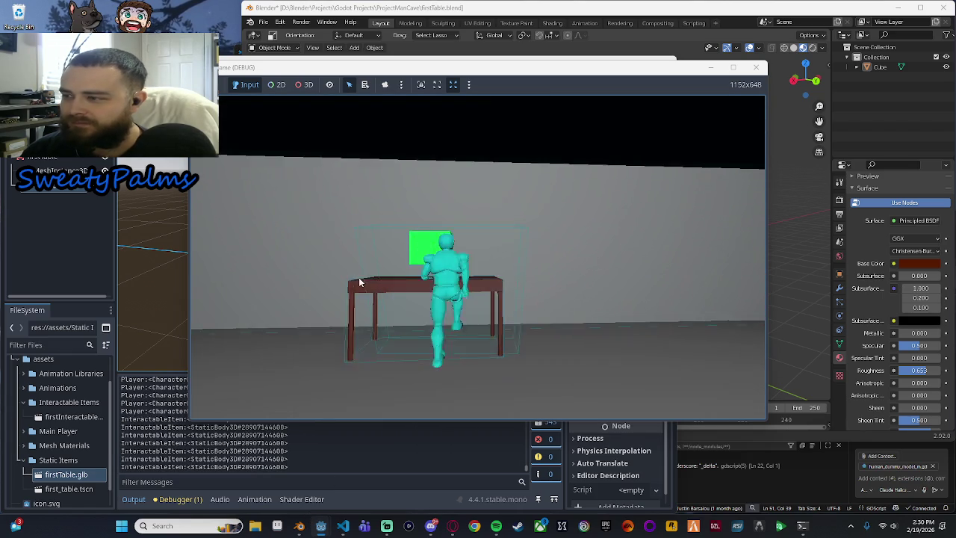
pyautogui.click(347, 279)
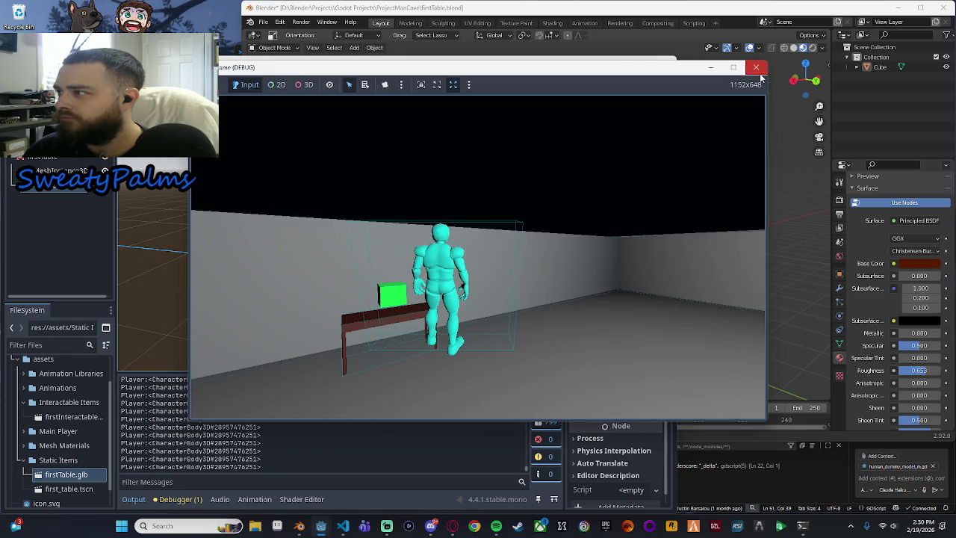
pyautogui.click(757, 67)
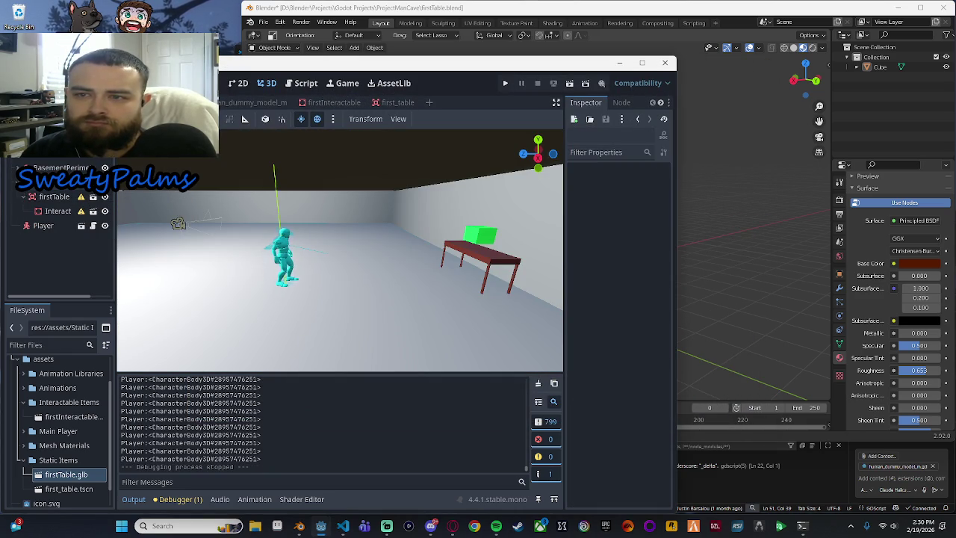
# Step: Expand firstTable, select its Interact child and save the room scene
pyautogui.click(23, 197)
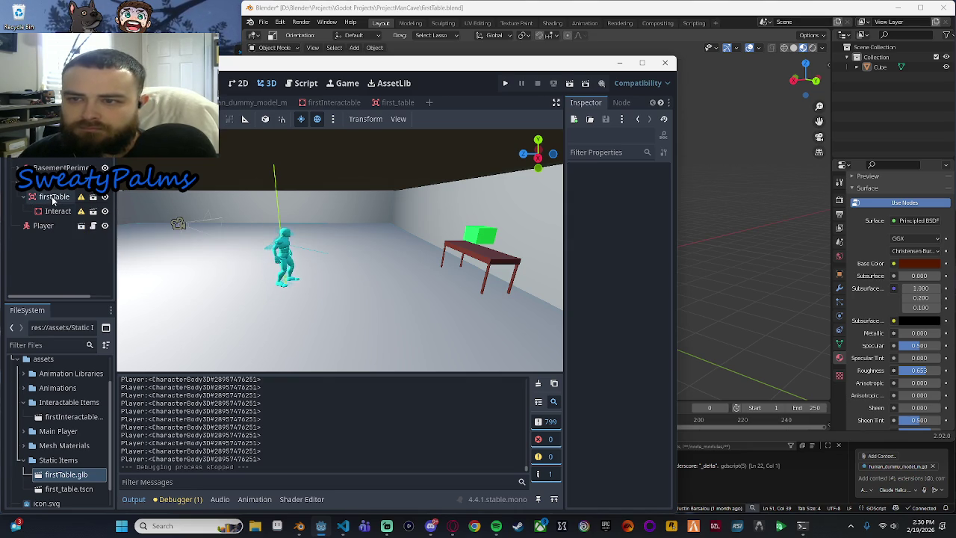
pyautogui.click(52, 198)
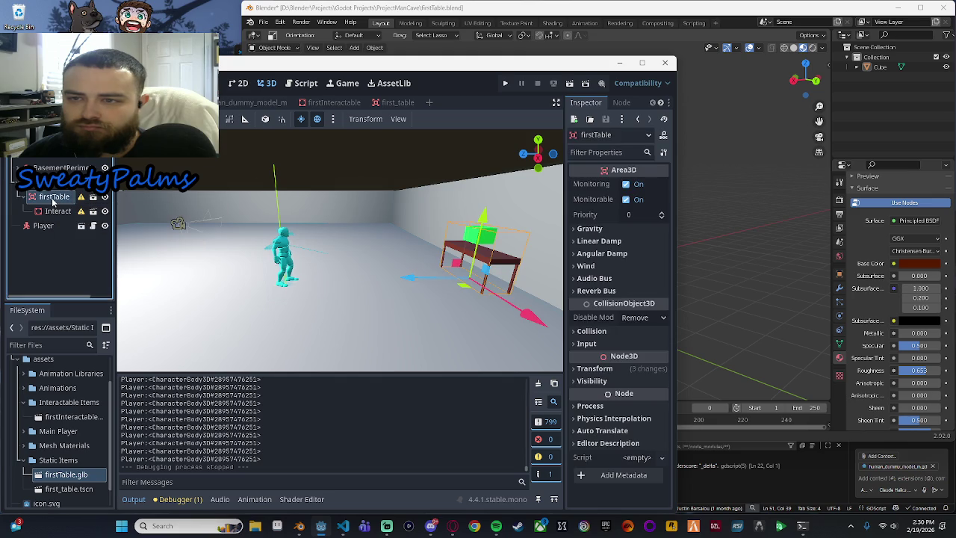
pyautogui.click(57, 212)
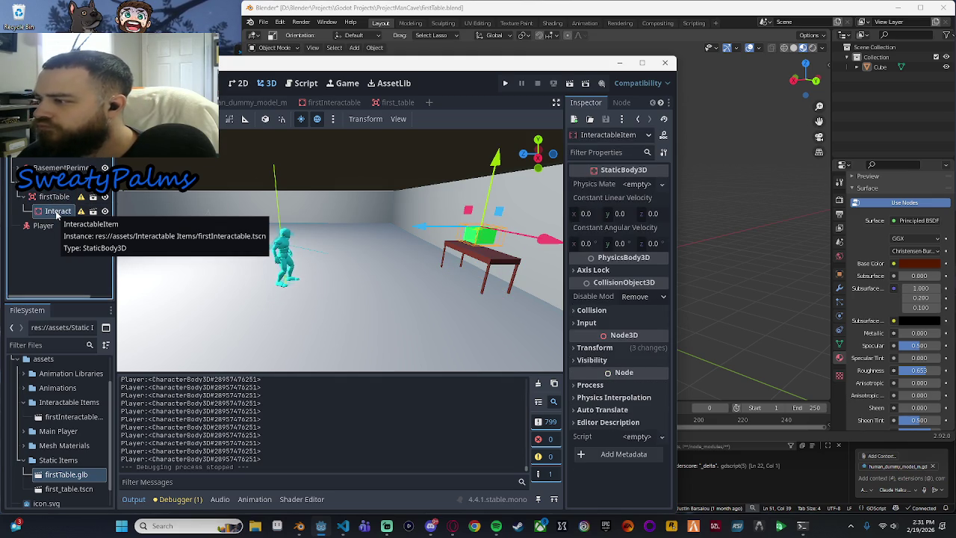
pyautogui.scroll(3, 347, 272)
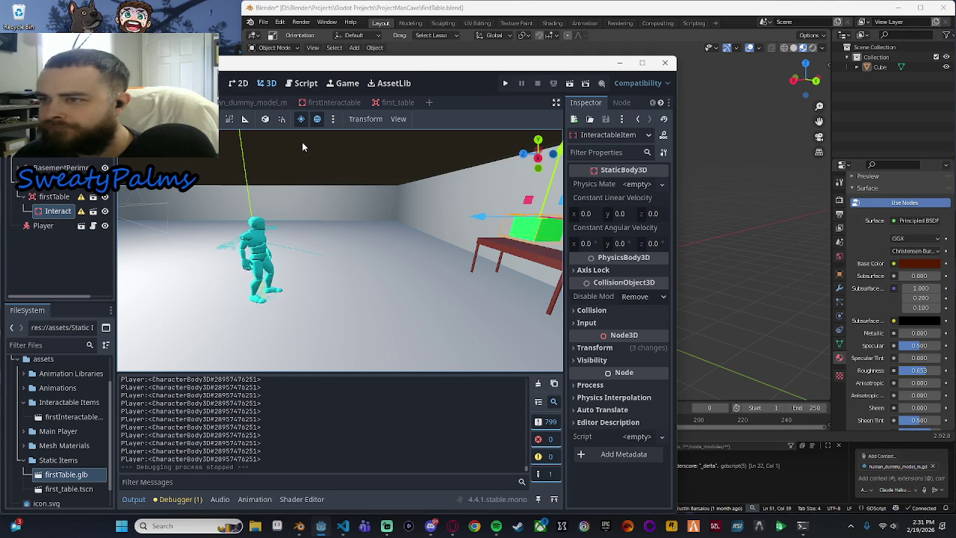
pyautogui.hotkey('ctrl', 's')
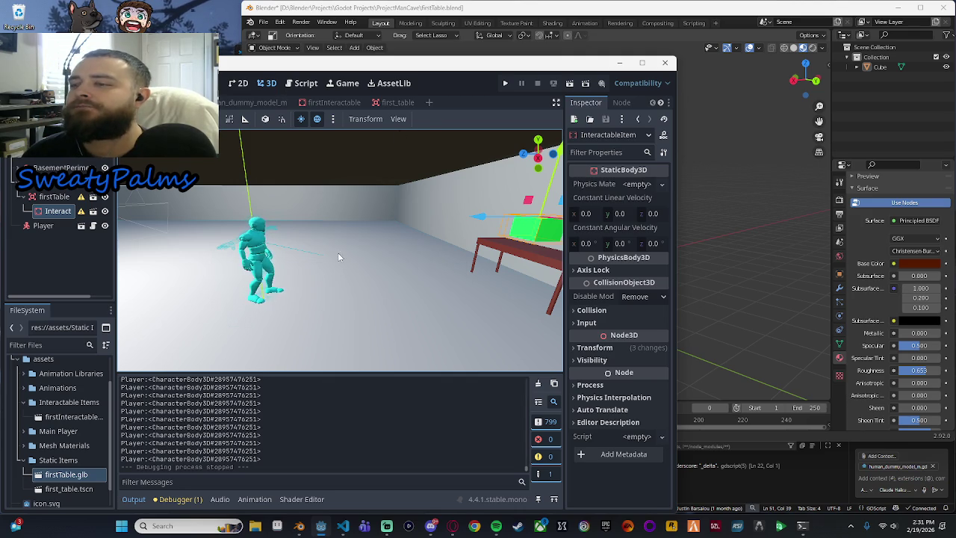
# Step: Frame the green cube and orbit out to see it together with the table
pyautogui.press('f')
pyautogui.scroll(2, 306, 261)
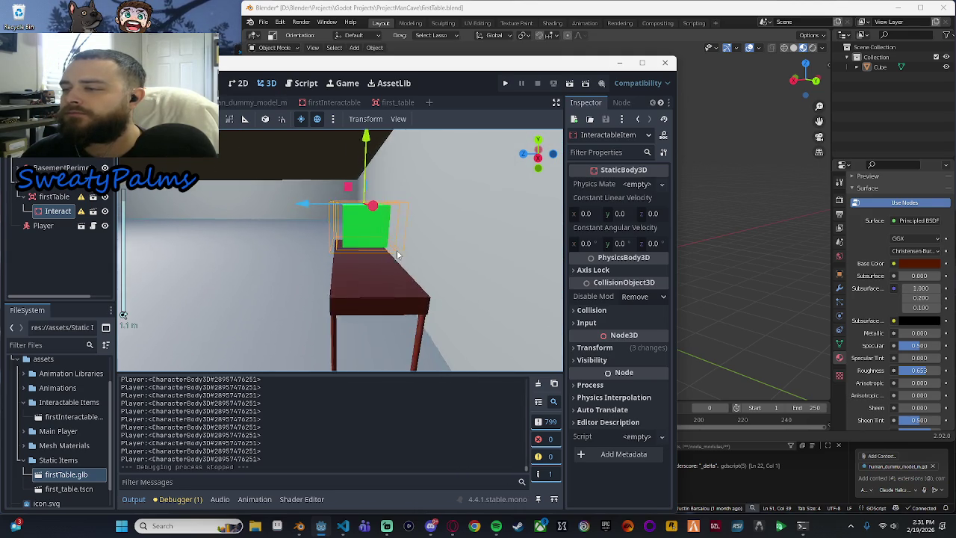
pyautogui.moveTo(438, 271)
pyautogui.mouseDown()
pyautogui.moveTo(421, 274)
pyautogui.moveTo(440, 266)
pyautogui.mouseUp()
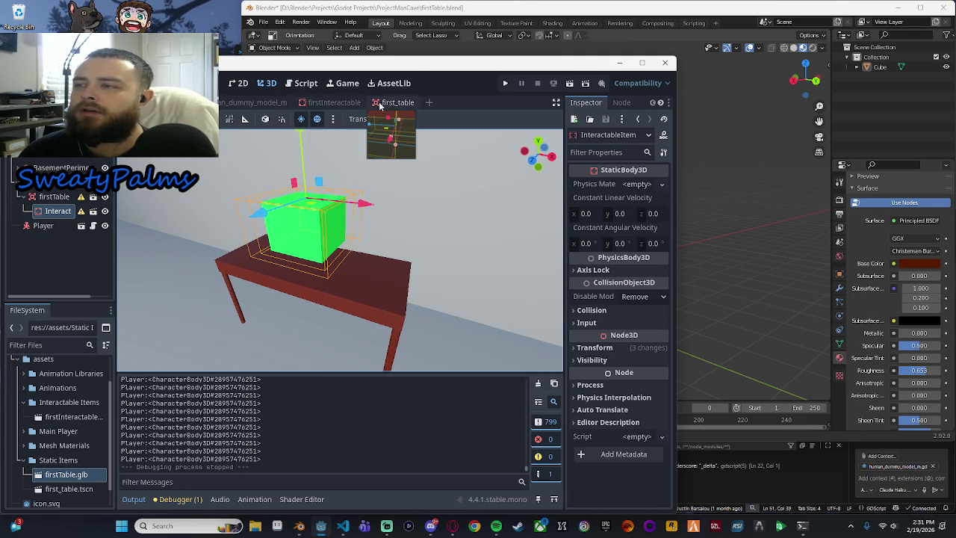
pyautogui.scroll(-3, 443, 268)
pyautogui.moveTo(444, 268)
pyautogui.mouseDown()
pyautogui.moveTo(426, 288)
pyautogui.moveTo(394, 254)
pyautogui.moveTo(410, 231)
pyautogui.moveTo(374, 271)
pyautogui.moveTo(364, 266)
pyautogui.mouseUp()
pyautogui.scroll(3, 374, 271)
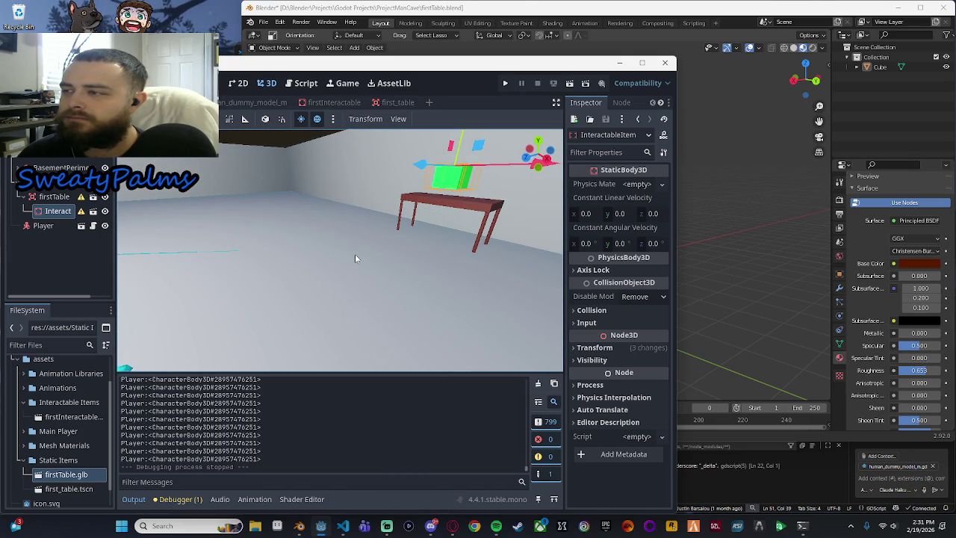
# Step: Check the firstInteractable and first_table tabs, then show the main scene with the Player
pyautogui.click(329, 102)
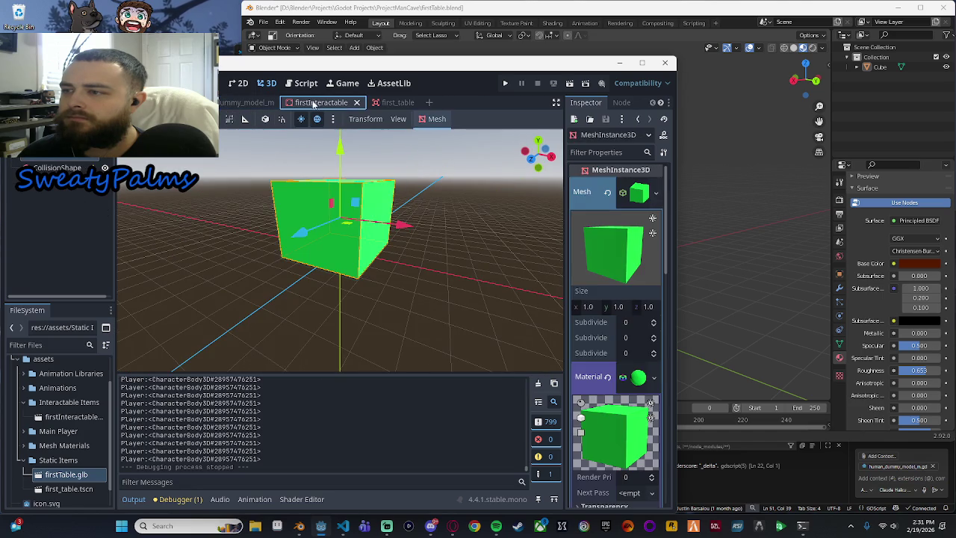
pyautogui.click(383, 103)
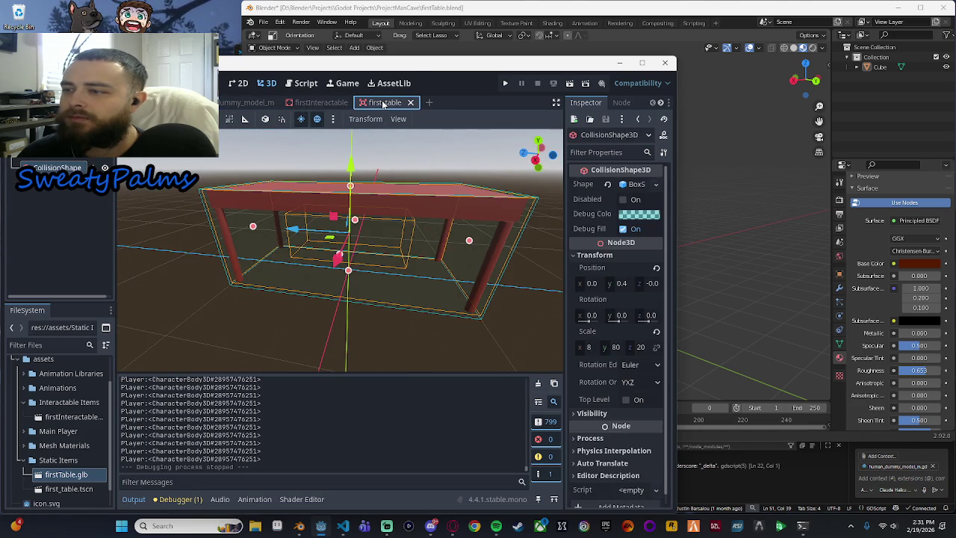
pyautogui.click(233, 103)
pyautogui.click(224, 103)
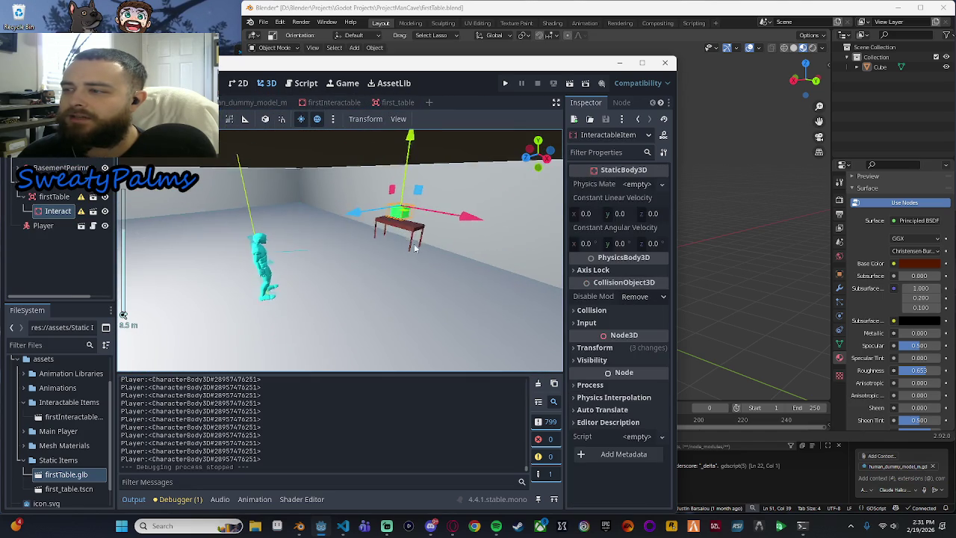
pyautogui.scroll(2, 431, 252)
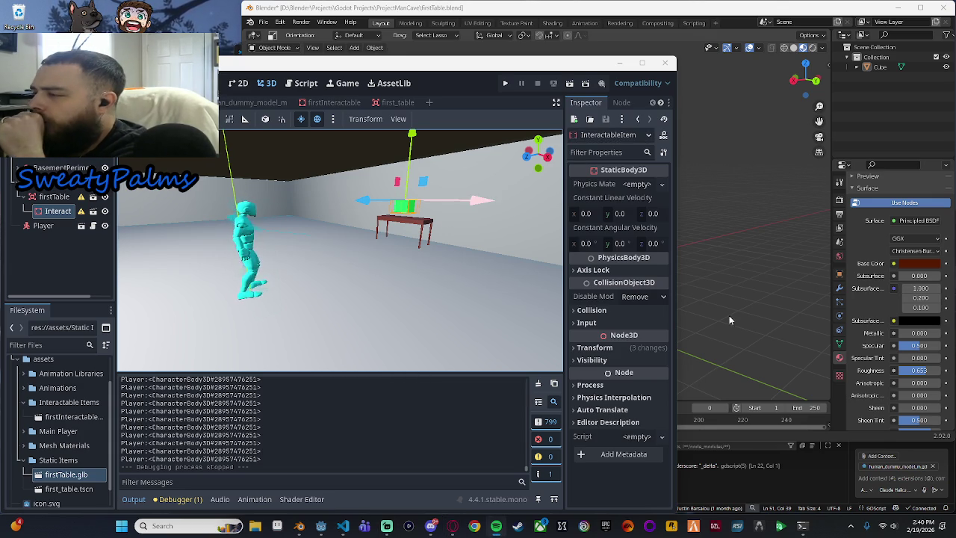
# Step: Switch from the Blender table model back to the Godot editor and start the game
pyautogui.click(730, 315)
pyautogui.click(321, 526)
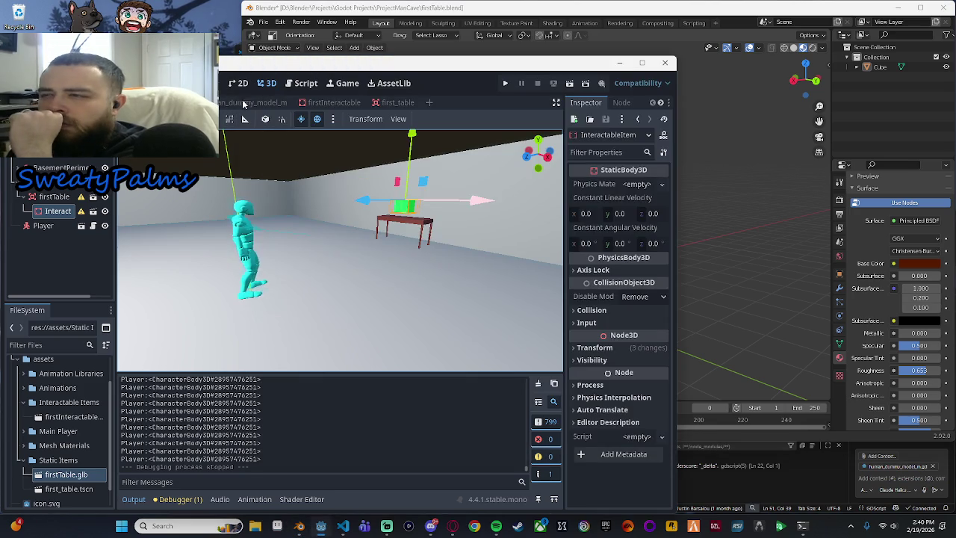
pyautogui.scroll(-2, 437, 287)
pyautogui.scroll(4, 493, 258)
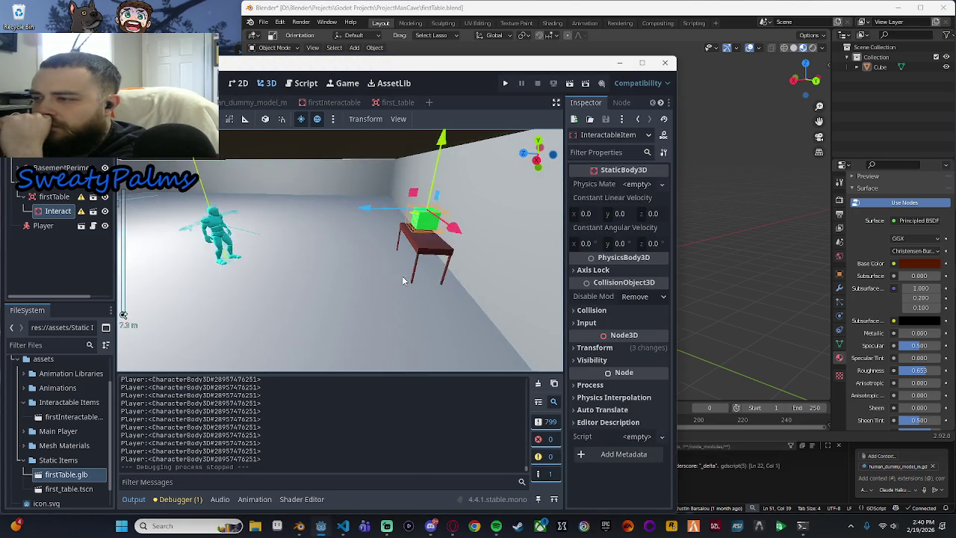
pyautogui.click(504, 82)
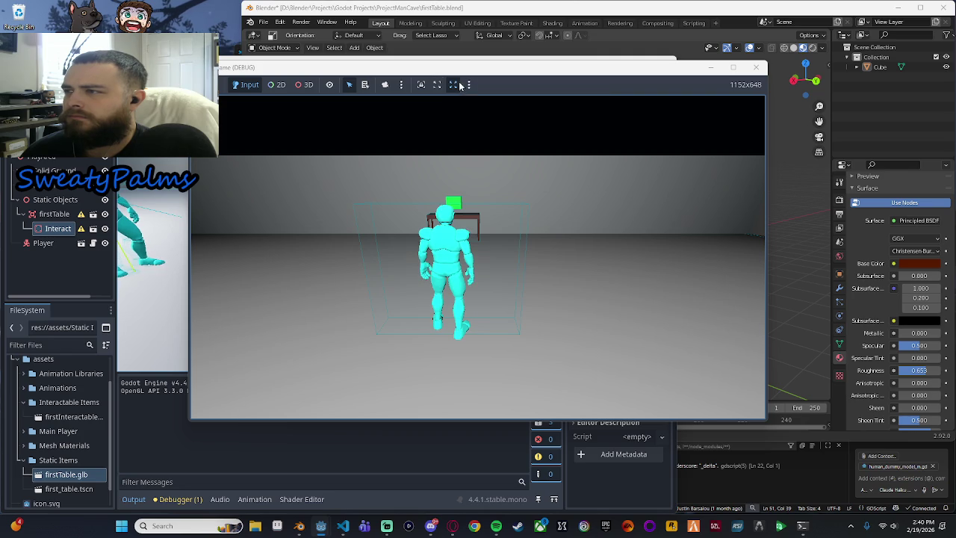
# Step: Stretch the game view to fit, maximize then restore the game window, and stop the run
pyautogui.click(420, 85)
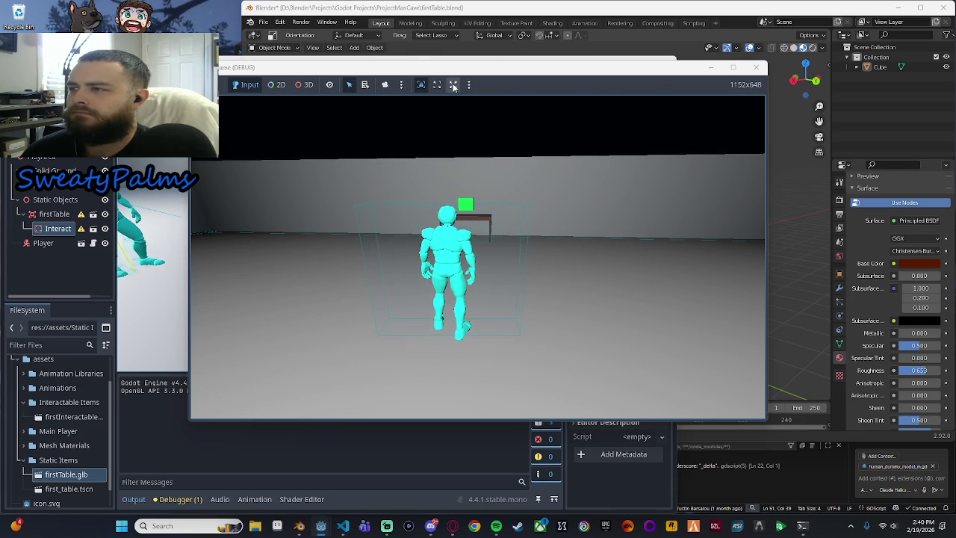
pyautogui.click(453, 86)
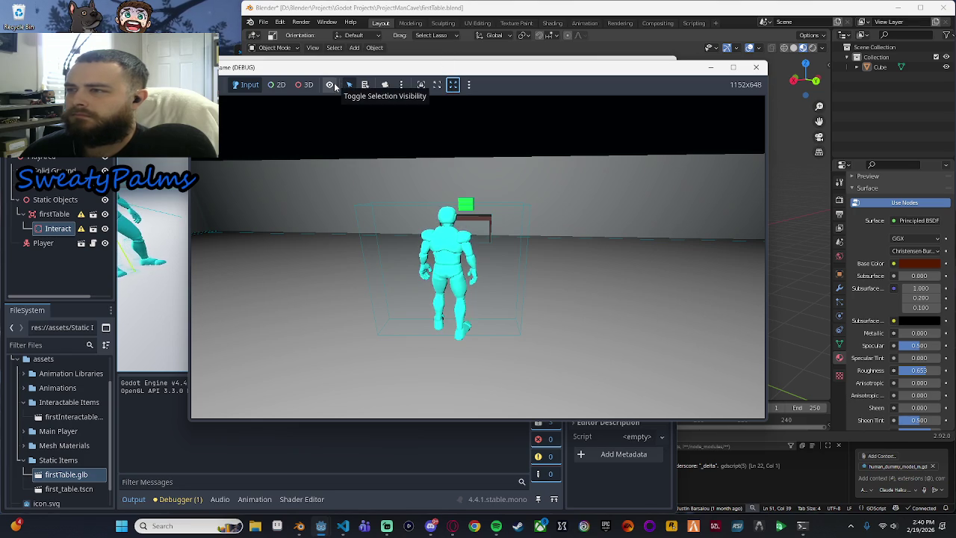
pyautogui.click(399, 86)
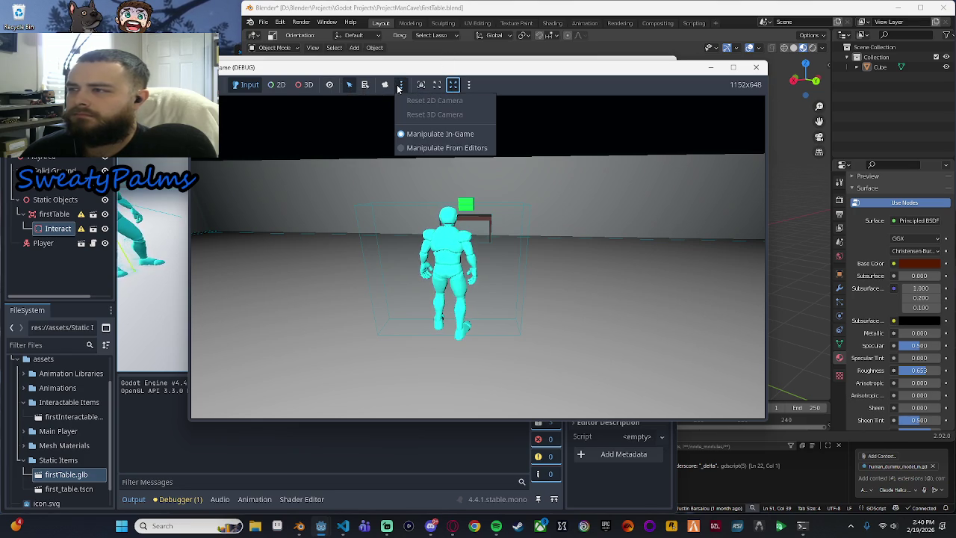
pyautogui.click(733, 67)
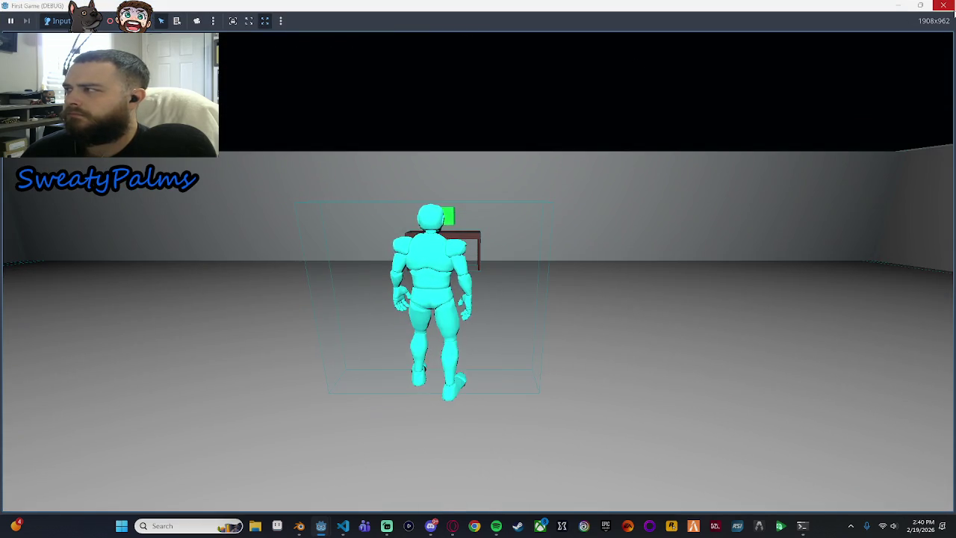
pyautogui.moveTo(930, 11)
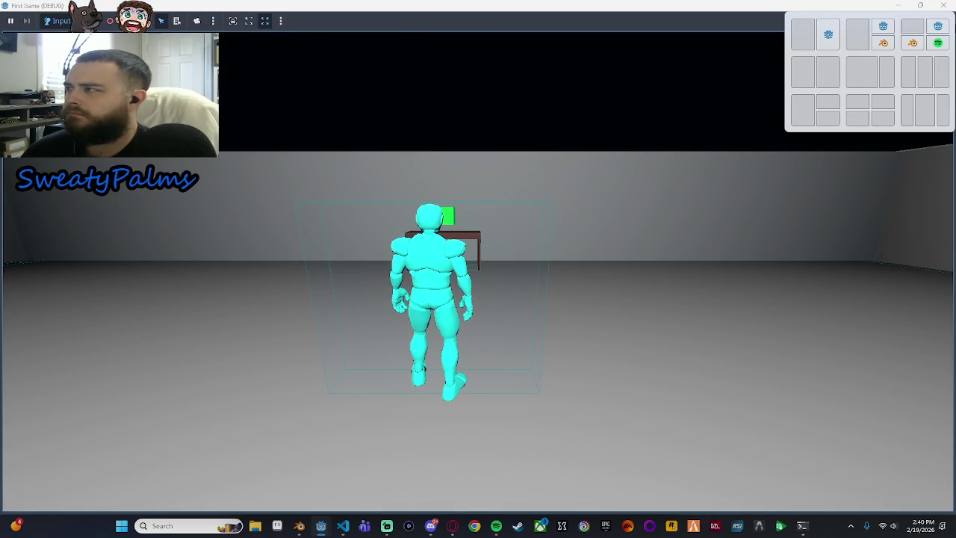
pyautogui.click(922, 7)
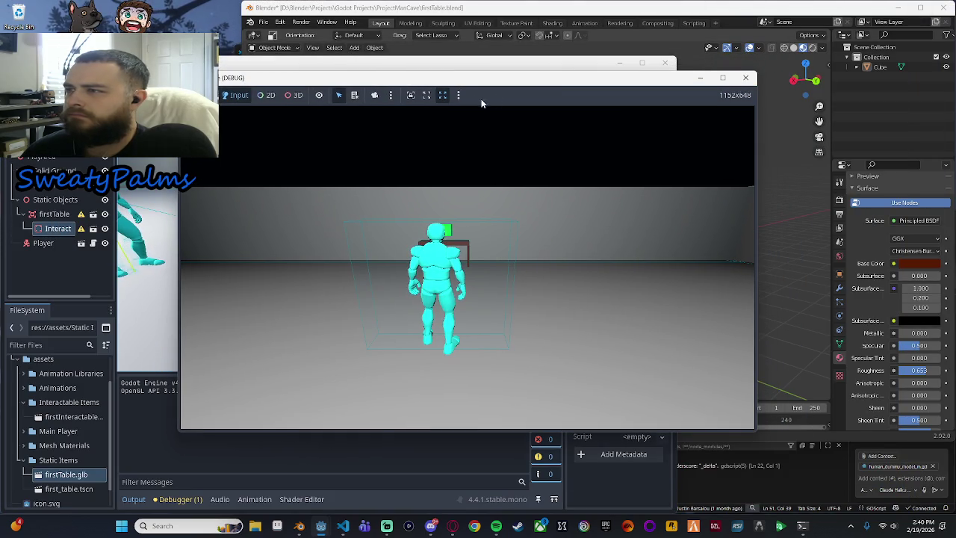
pyautogui.click(460, 95)
pyautogui.click(460, 95)
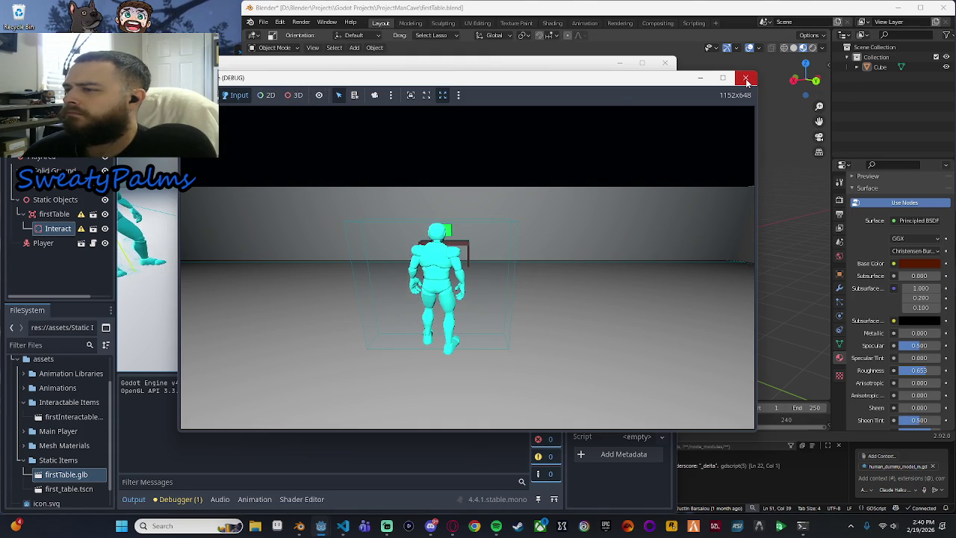
pyautogui.click(746, 80)
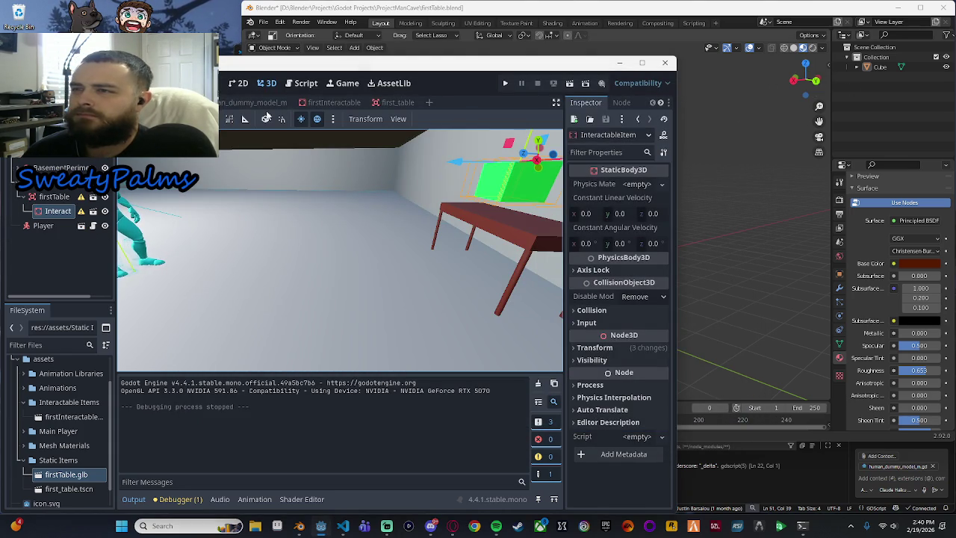
# Step: Select the Player node and review its script, switching back and forth with the 3D view
pyautogui.click(43, 225)
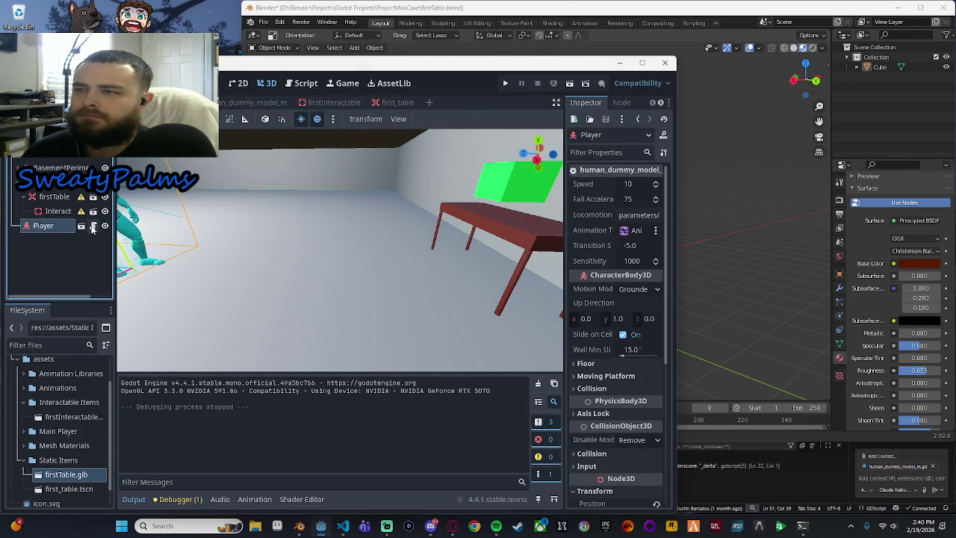
pyautogui.click(92, 227)
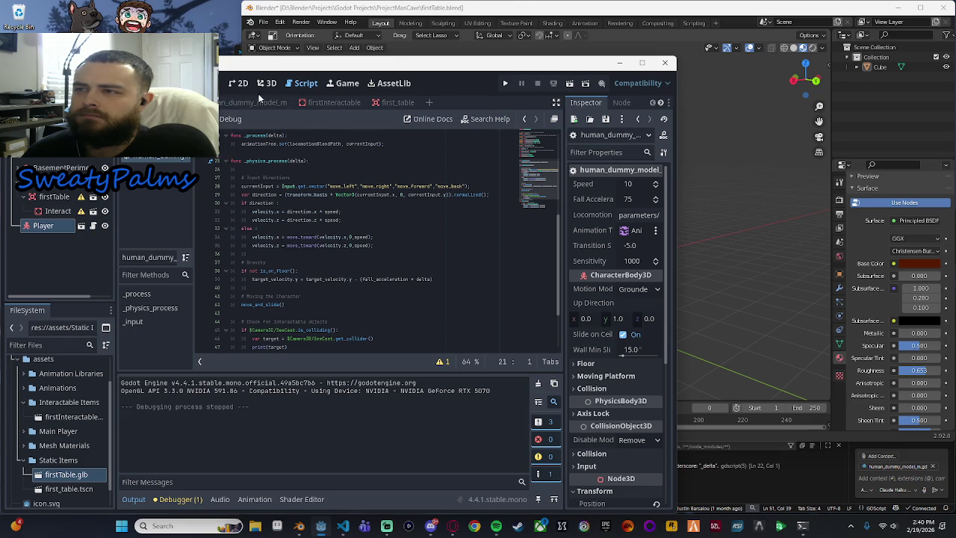
pyautogui.click(267, 82)
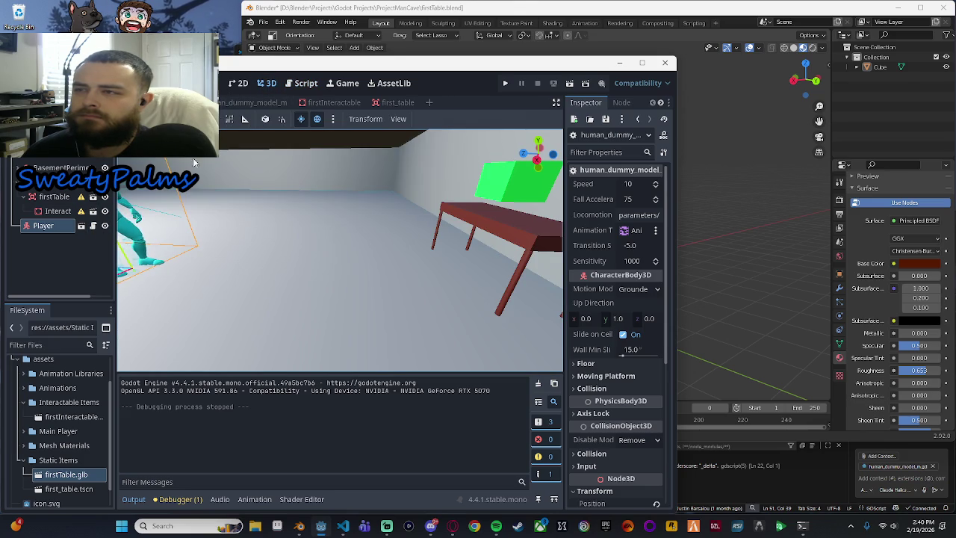
pyautogui.click(303, 83)
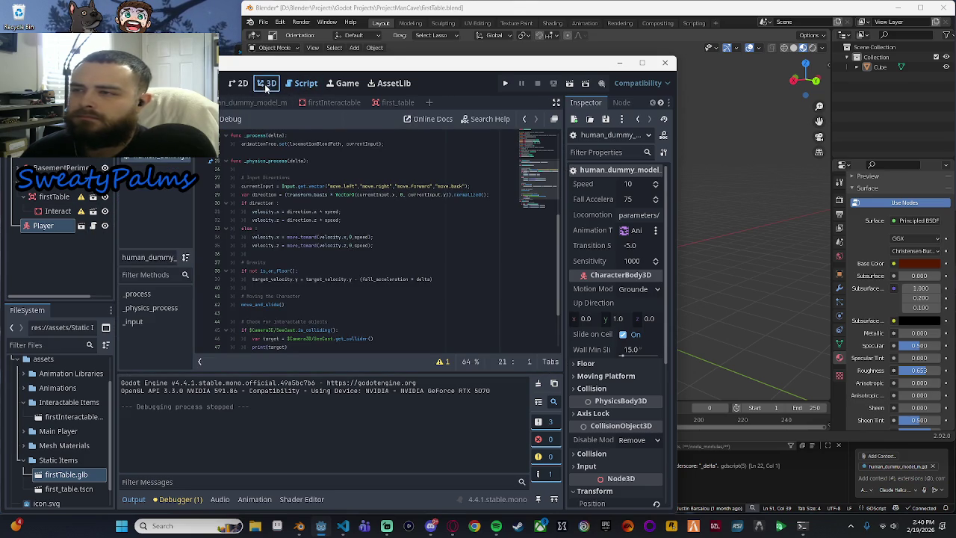
pyautogui.click(266, 86)
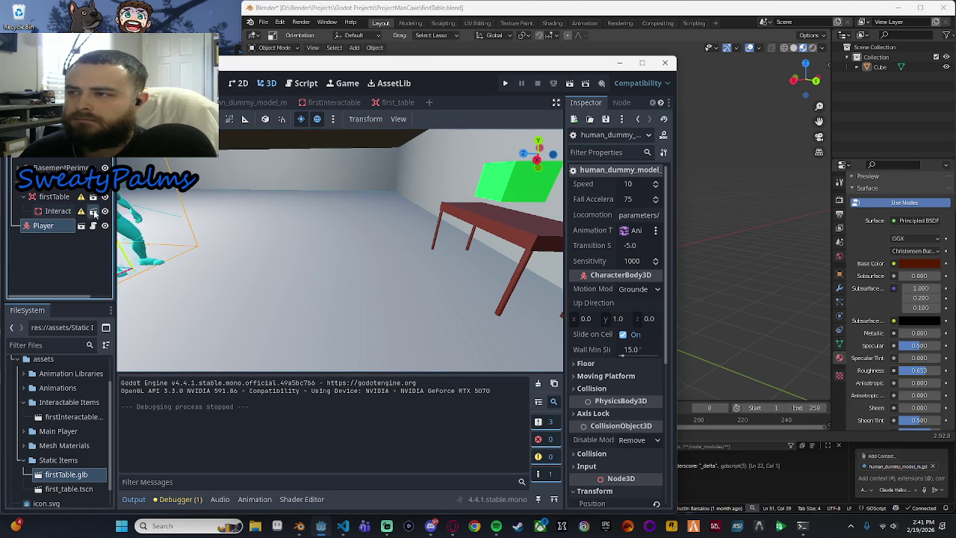
# Step: Look through the Interact and player scenes, then return to first_table and check the Interact item
pyautogui.click(94, 212)
pyautogui.click(250, 102)
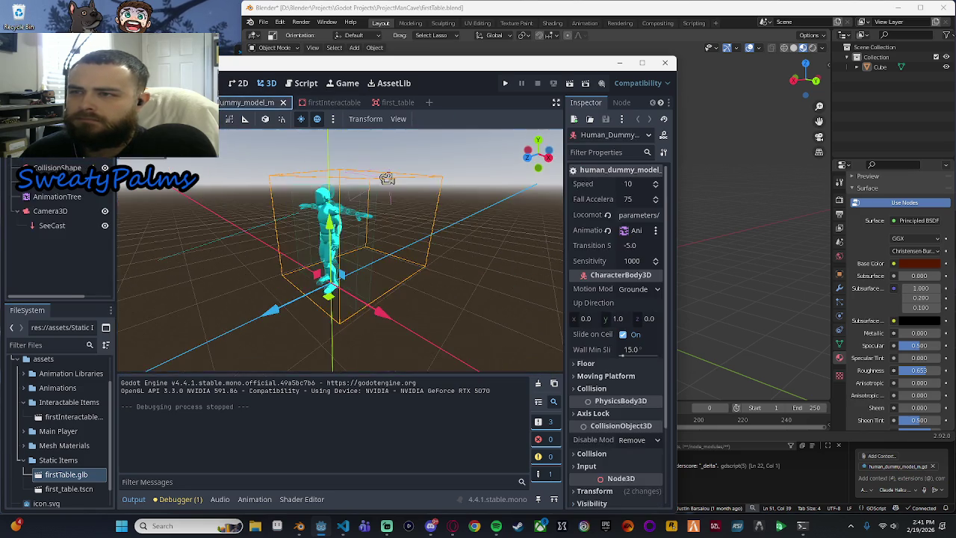
pyautogui.click(397, 102)
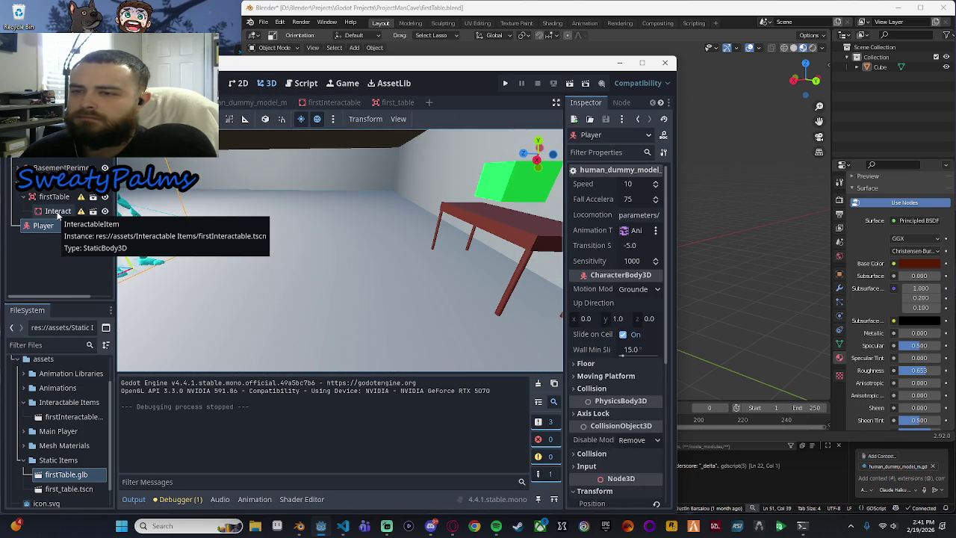
pyautogui.click(58, 211)
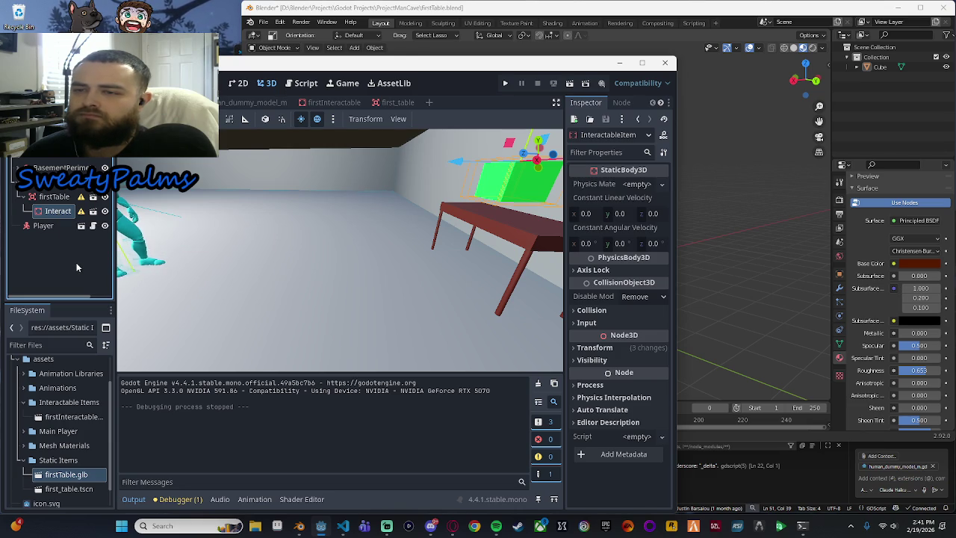
pyautogui.click(77, 267)
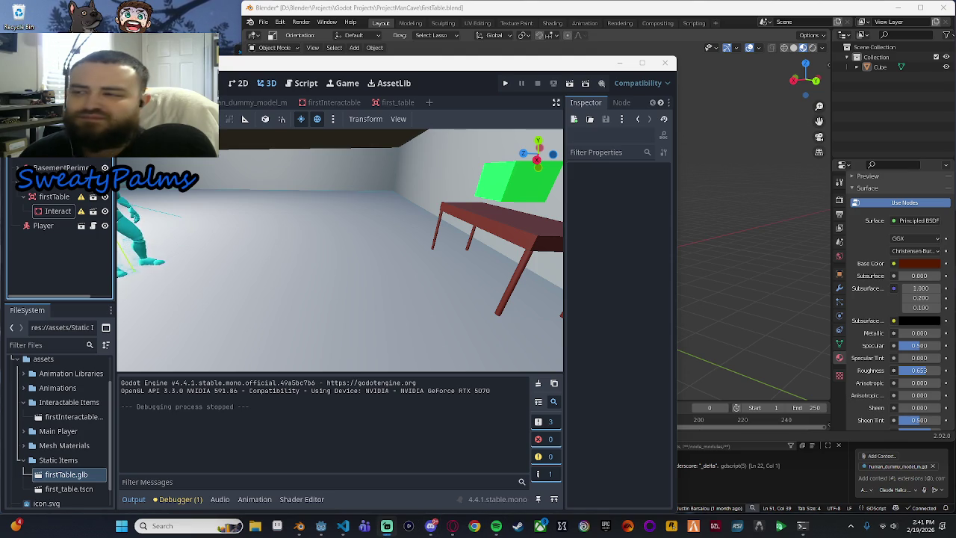
pyautogui.scroll(-3, 363, 266)
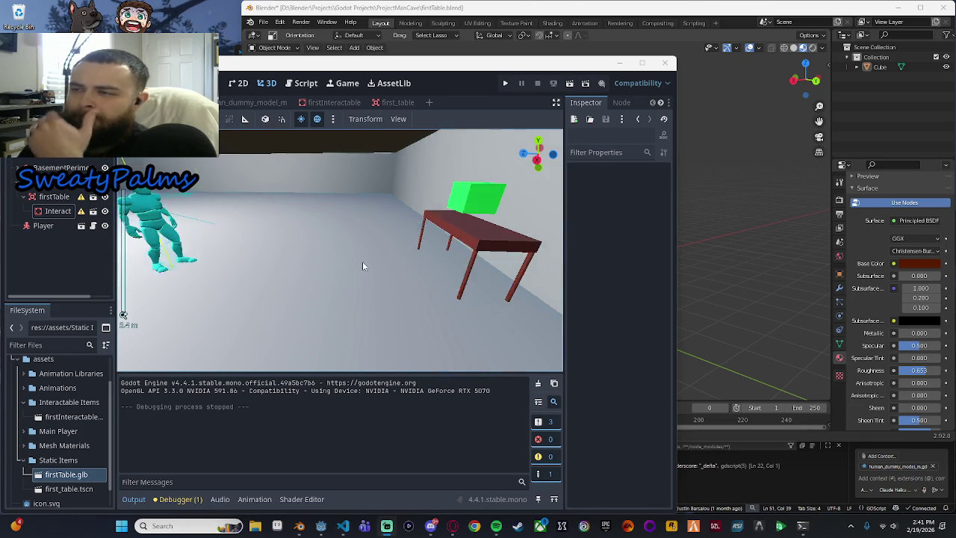
pyautogui.scroll(-2, 363, 266)
pyautogui.moveTo(363, 266)
pyautogui.mouseDown()
pyautogui.moveTo(266, 278)
pyautogui.moveTo(354, 269)
pyautogui.mouseUp()
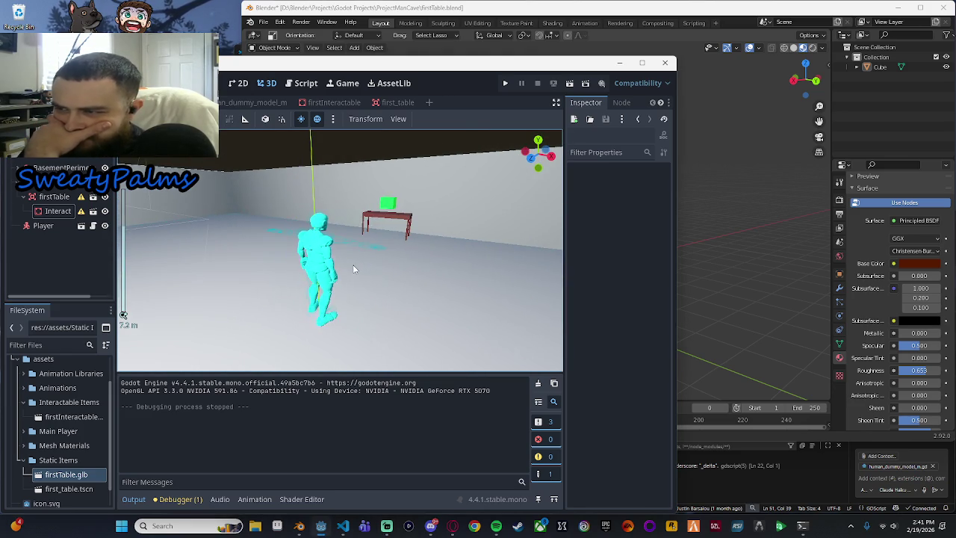
pyautogui.scroll(4, 389, 267)
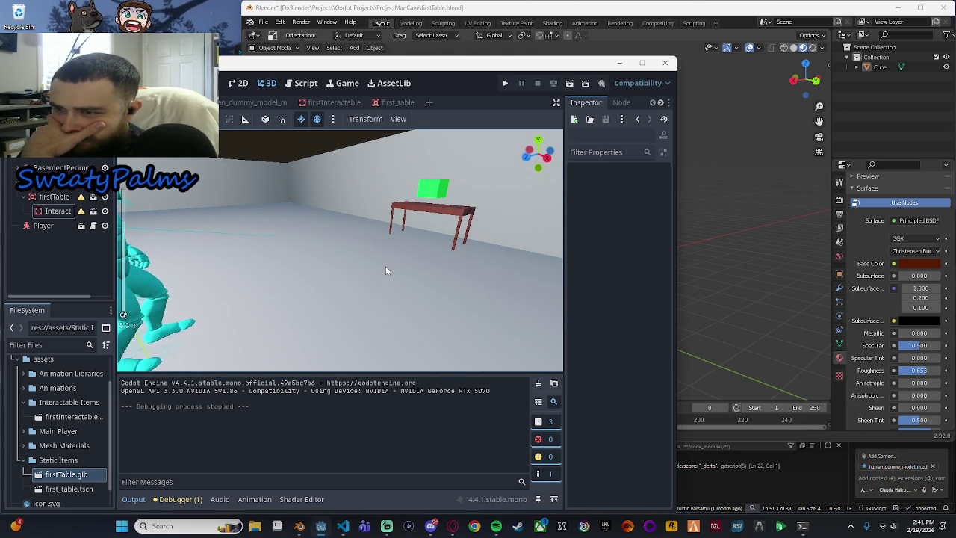
pyautogui.scroll(-1, 384, 267)
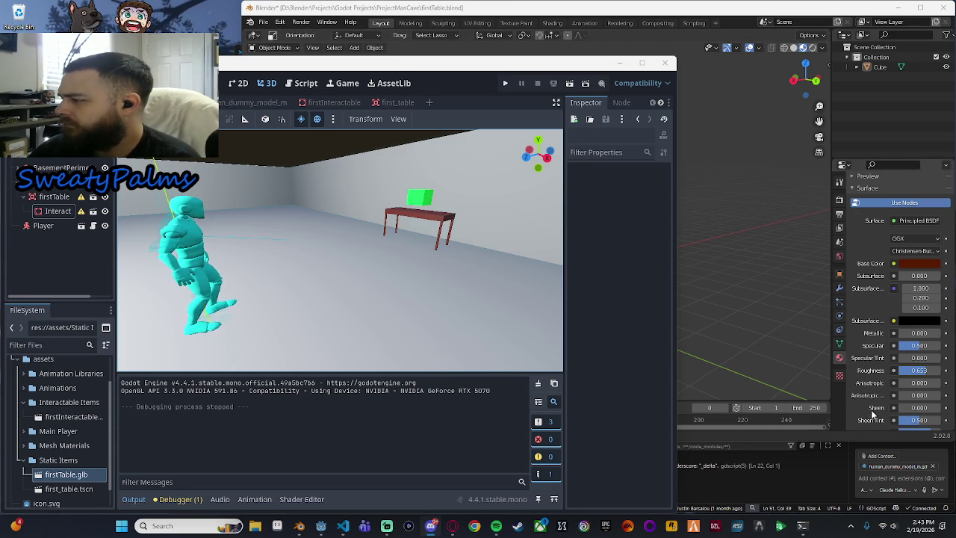
# Step: Bring the Blender window with firstTable.blend in front of the Godot editor
pyautogui.click(837, 404)
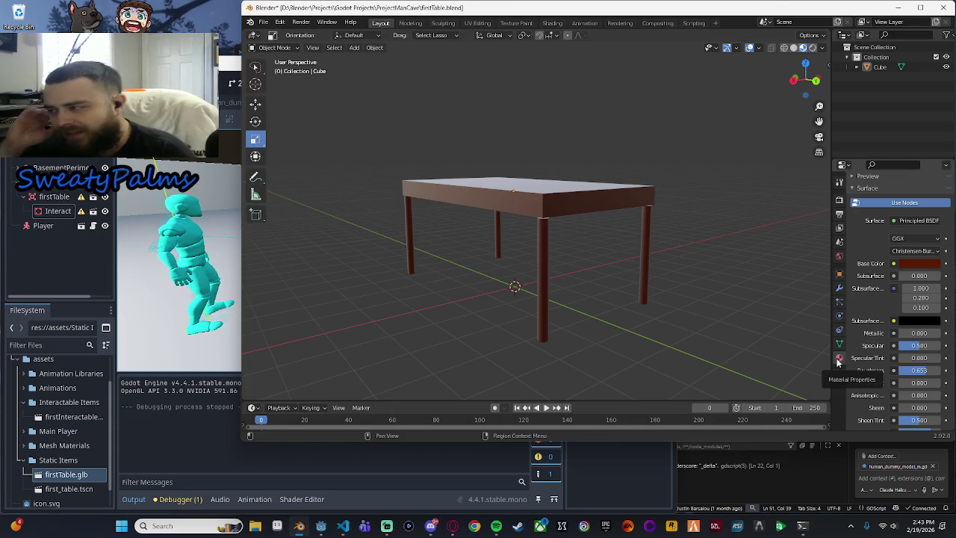